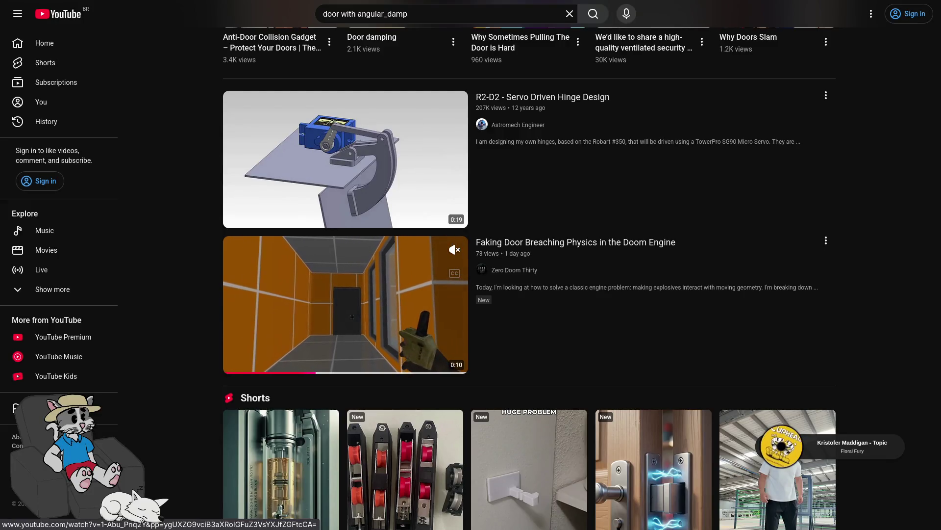
Search YouTube for 'gamedev door with angular damp' and select the results page address
scroll(351, 320, down, 9)
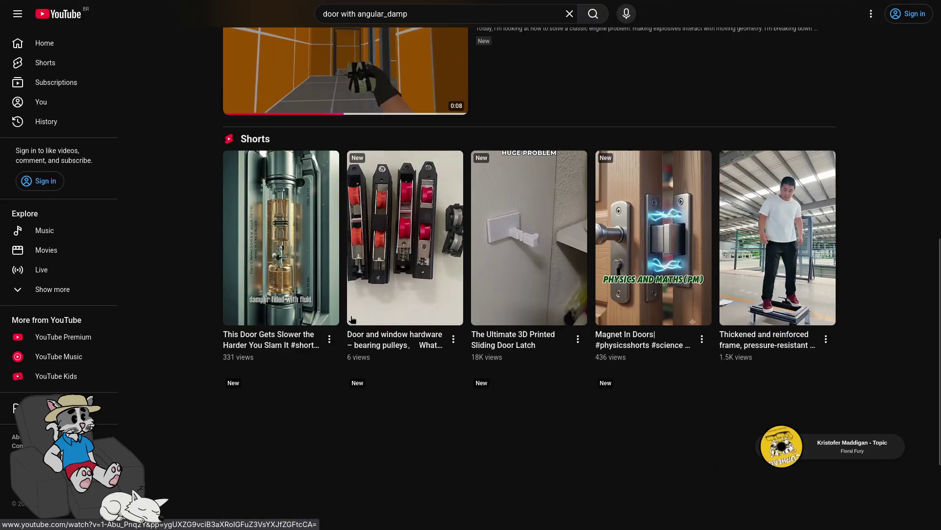
scroll(352, 319, up, 4)
click(431, 12)
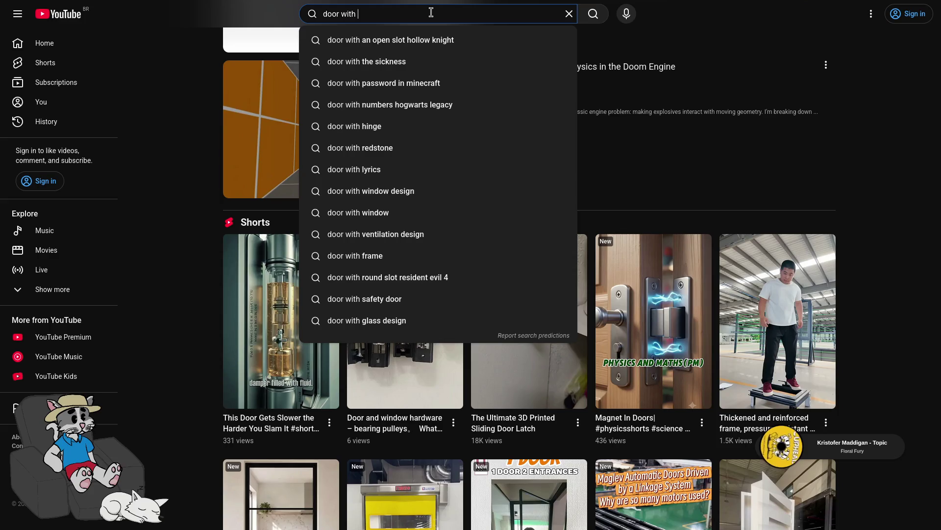
key(BackSpace)
key(BackSpace)
key(BackSpace)
key(BackSpace)
text(gamedev)
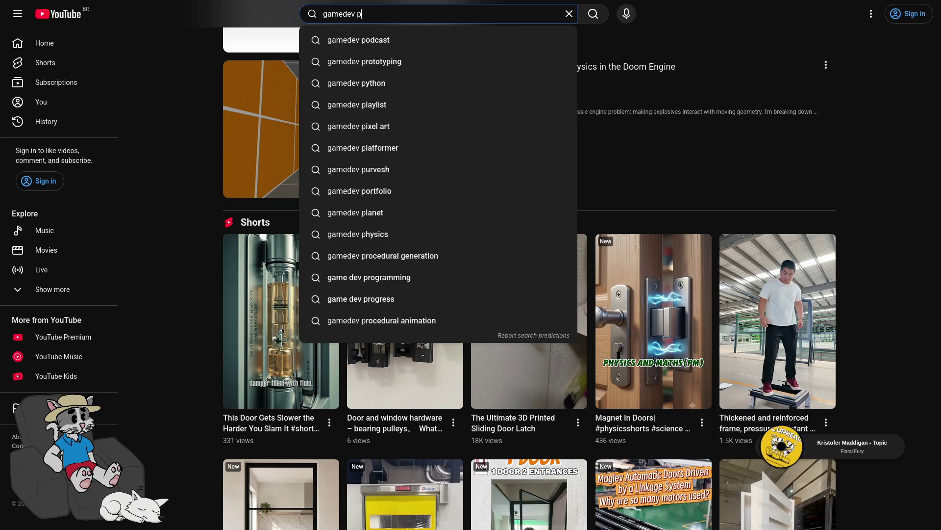
key(BackSpace)
text(door with )
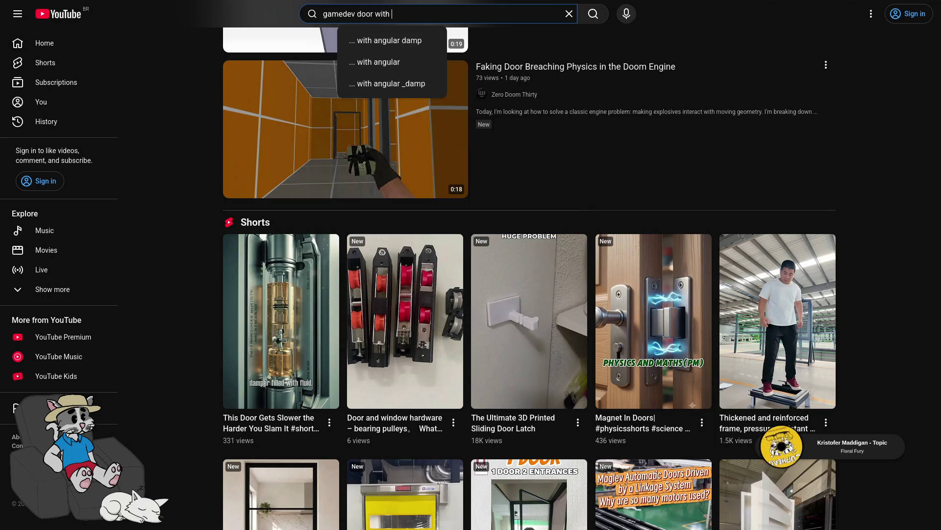
text(angular damp)
key(Return)
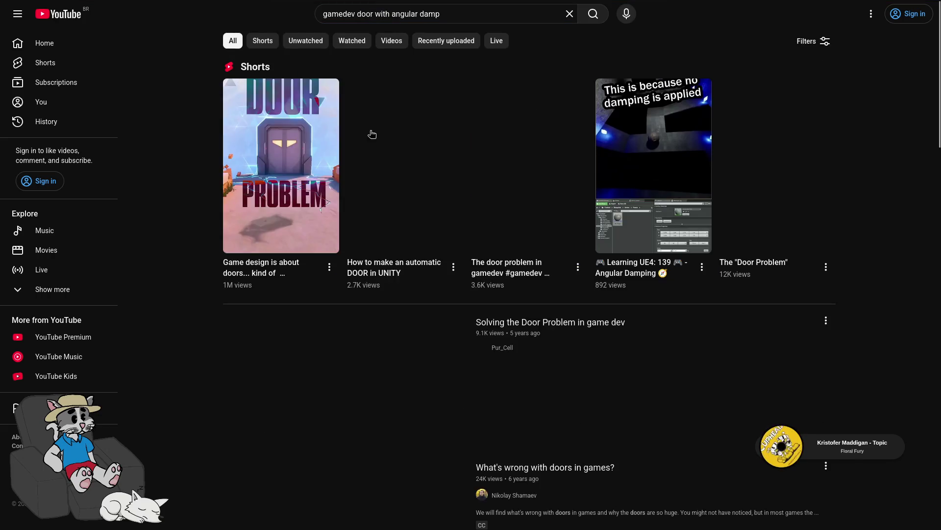
mouse_move(293, 184)
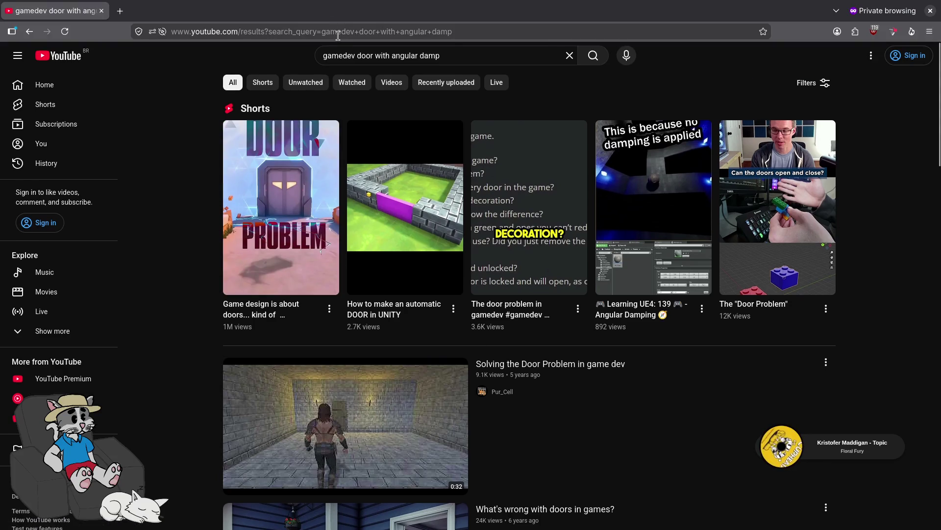
click(338, 33)
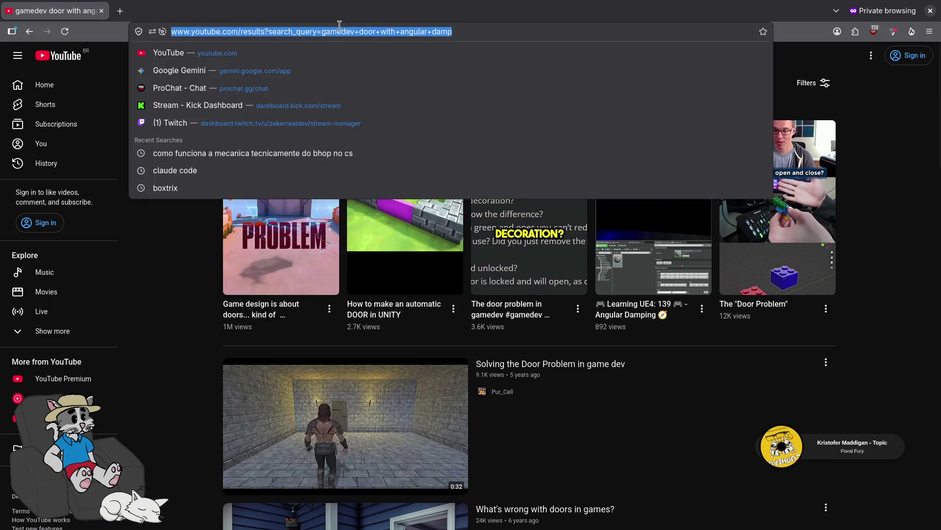
Run the copied 'gamedev door with angular damp' search in the lower window and close the top window
key(F11)
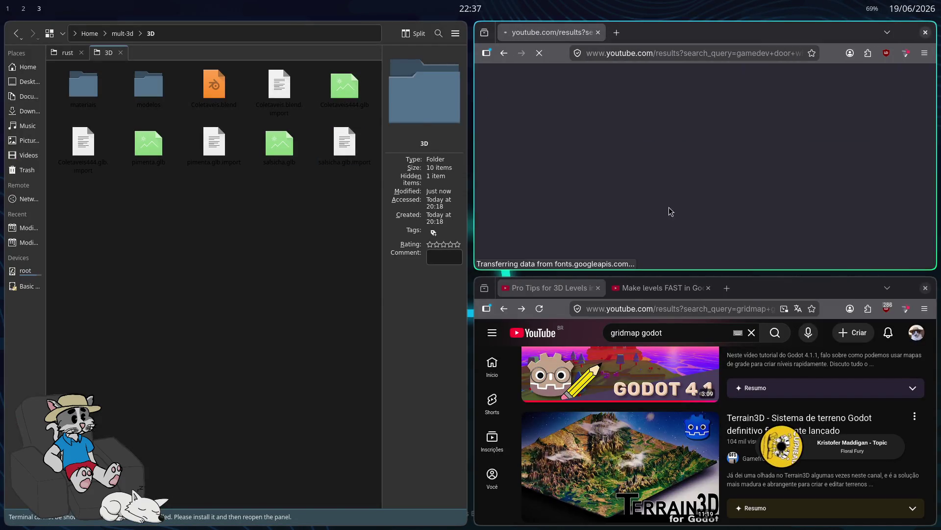
triple_click(657, 77)
key(ctrl+c)
triple_click(691, 333)
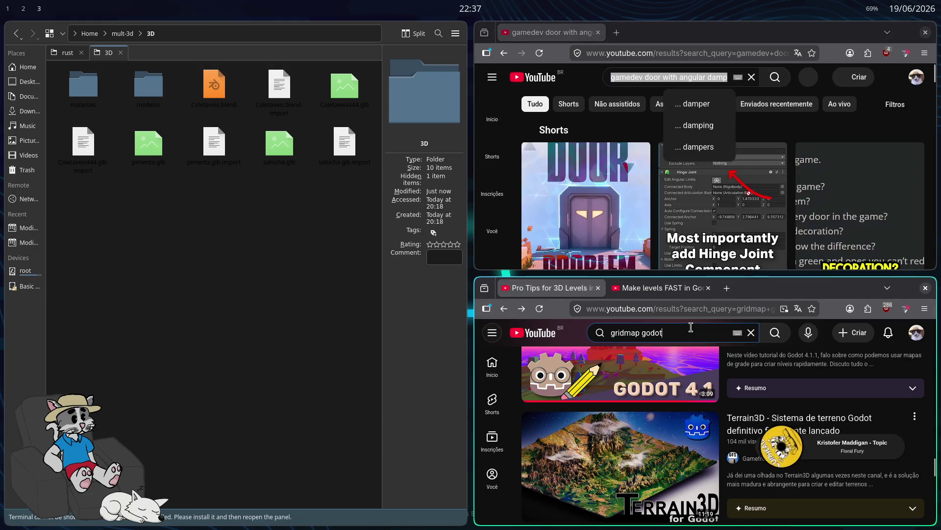
key(ctrl+v)
key(Return)
key(ctrl+w)
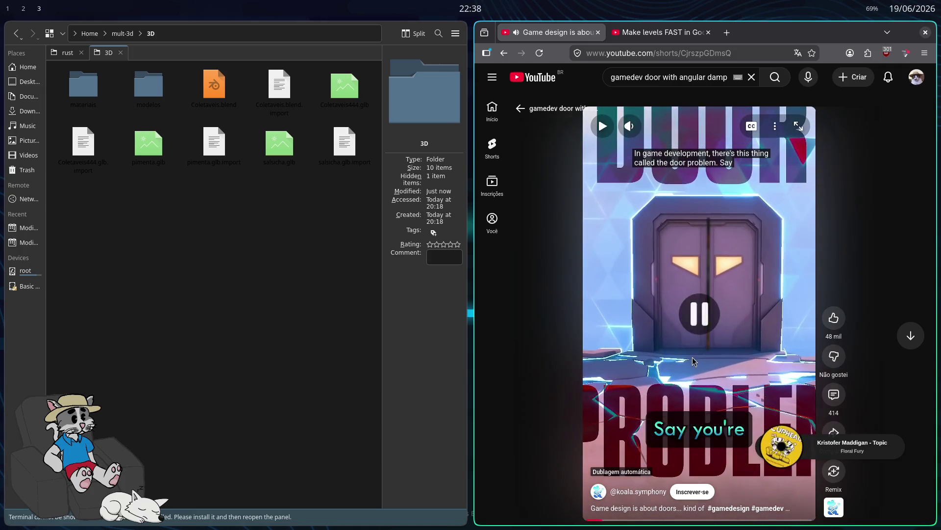
Return to the search results and open the 'Solving the Door Problem in game dev' video
key(alt+Left)
scroll(685, 346, down, 8)
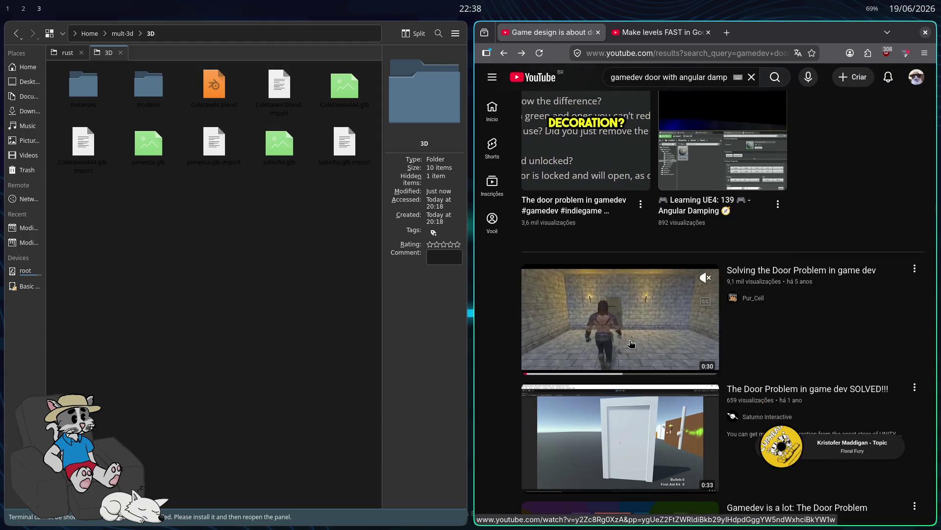
click(631, 344)
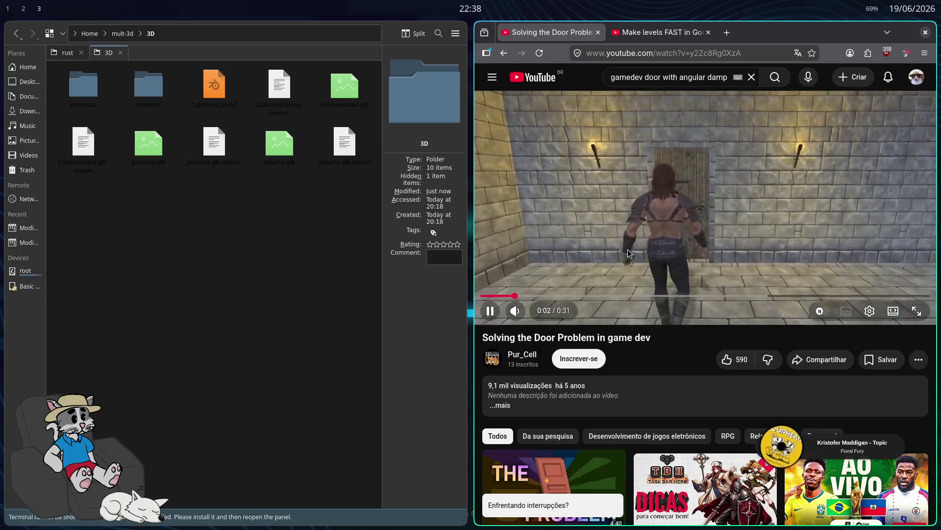
click(651, 246)
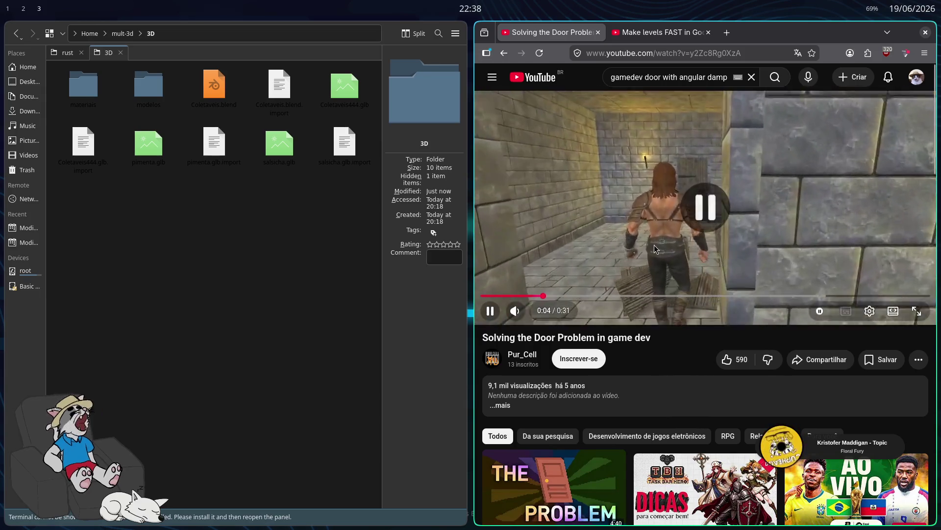
click(645, 248)
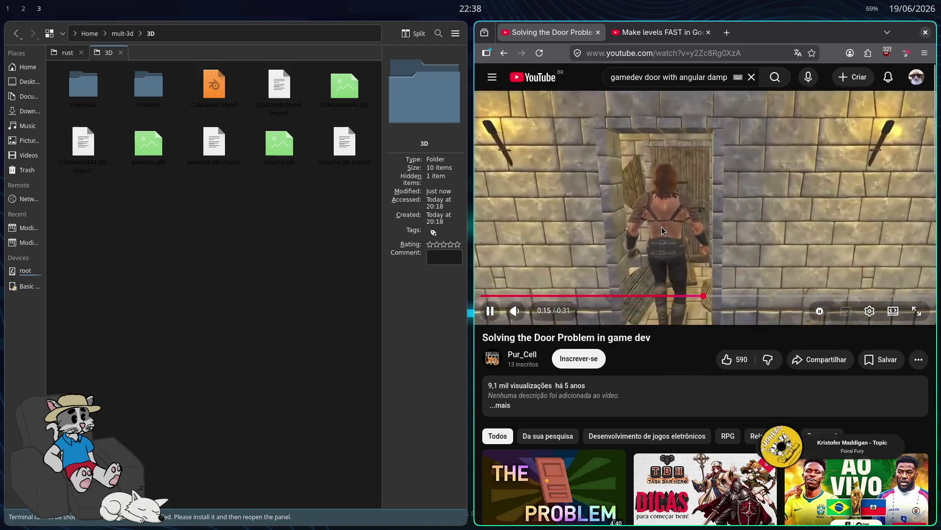
Watch the video fullscreen, pausing it once and resuming playback
scroll(668, 229, down, 5)
key(F11)
key(space)
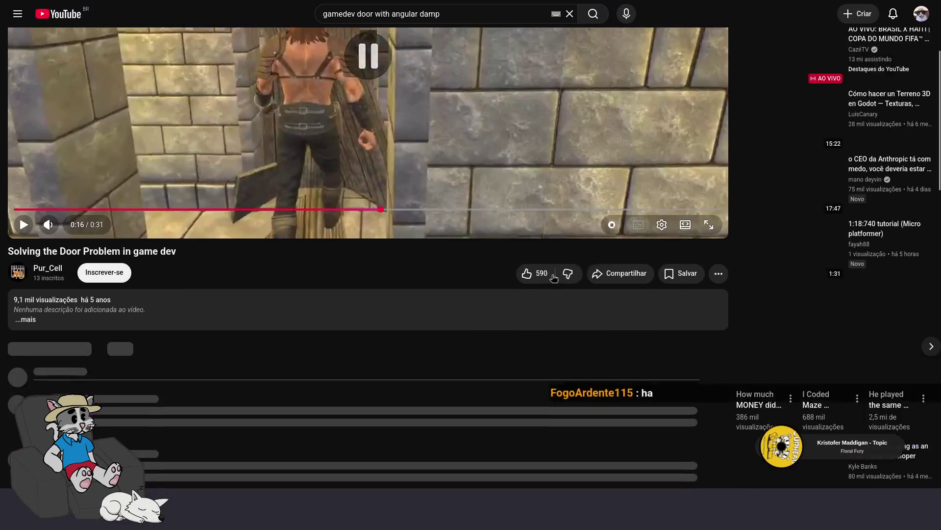
scroll(425, 307, down, 3)
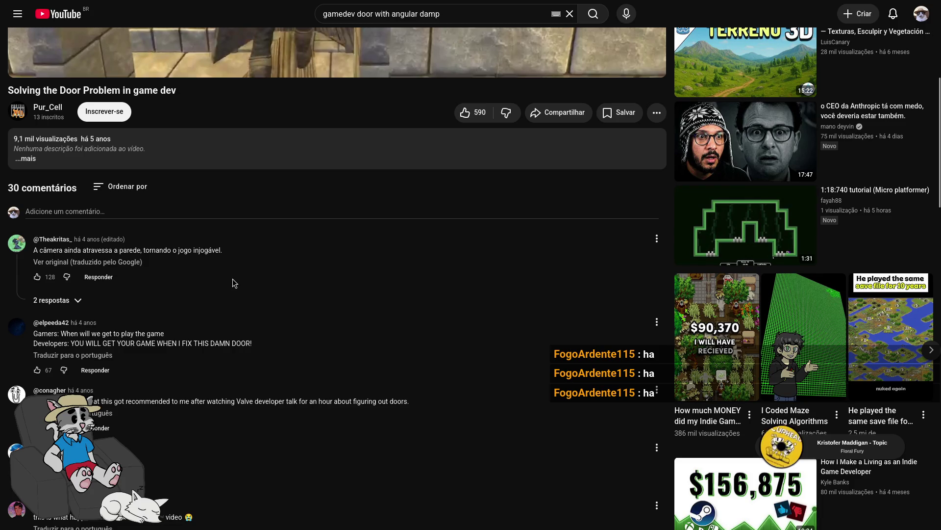
scroll(267, 264, up, 5)
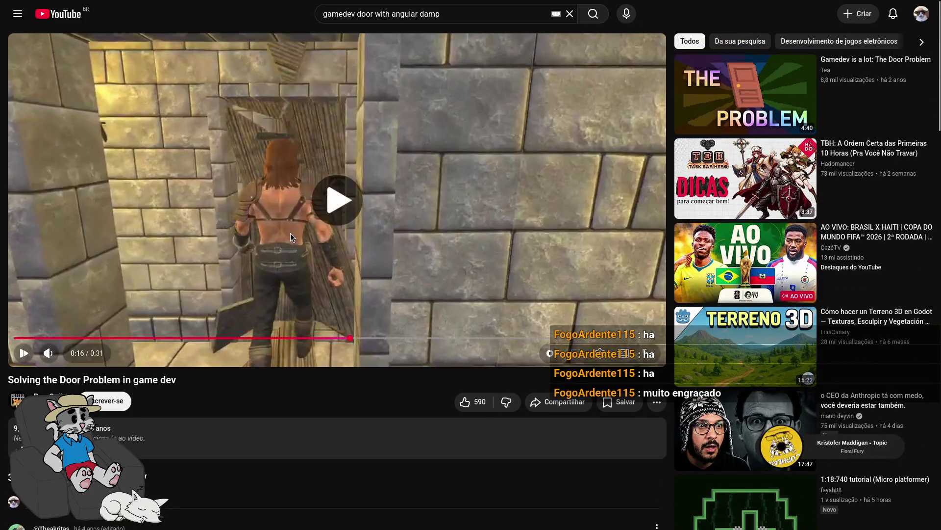
click(291, 233)
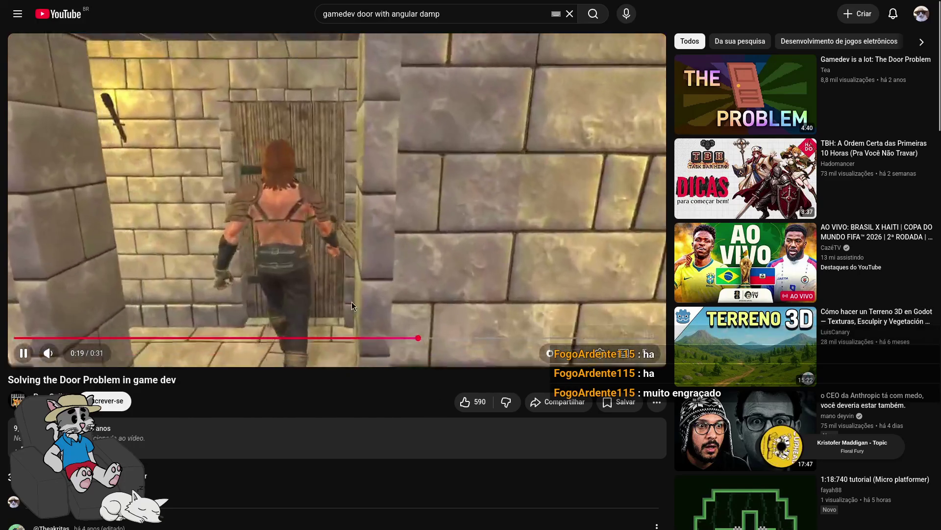
mouse_move(716, 103)
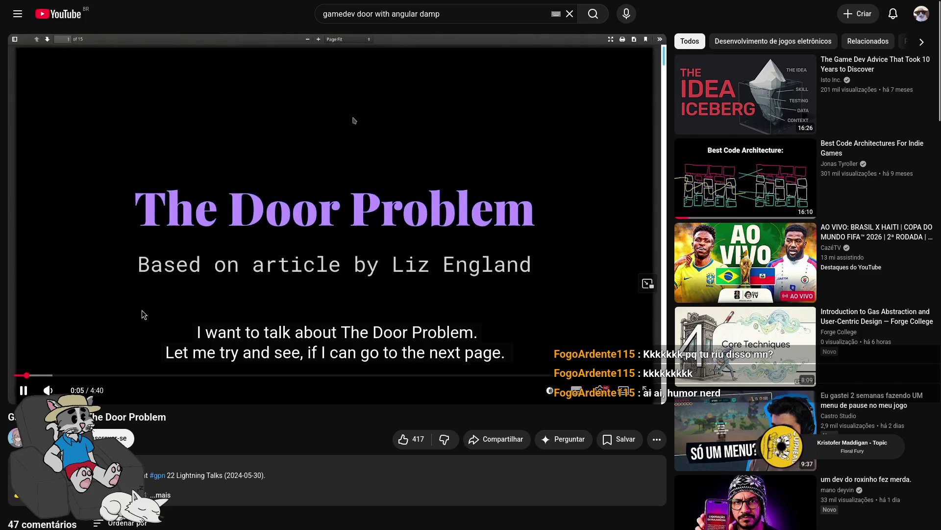
Skip ahead, jump to the next Door Problem talk at 0:43, then go to the channel tab
click(81, 374)
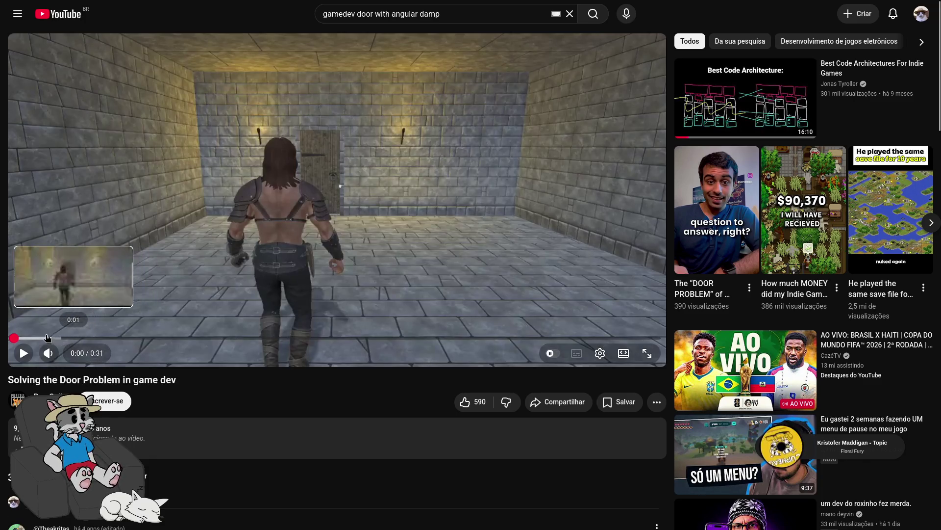
click(81, 307)
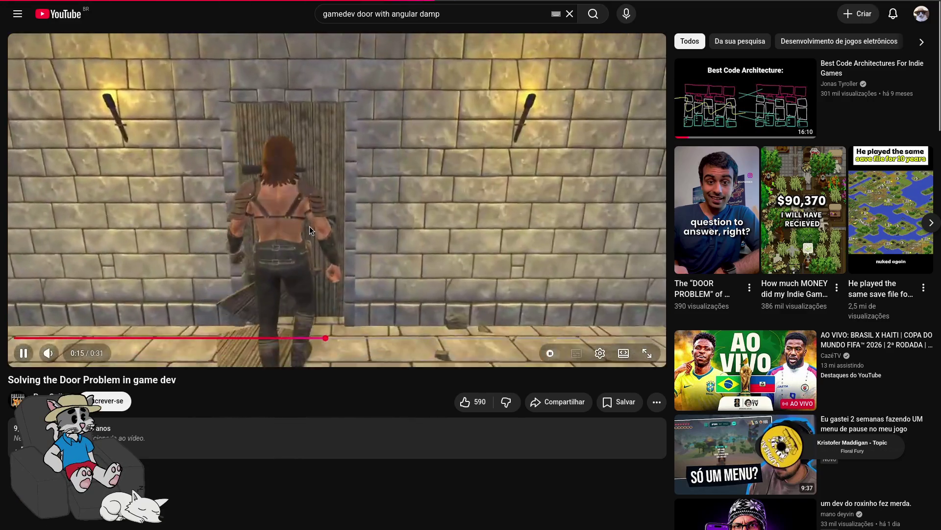
key(shift+n)
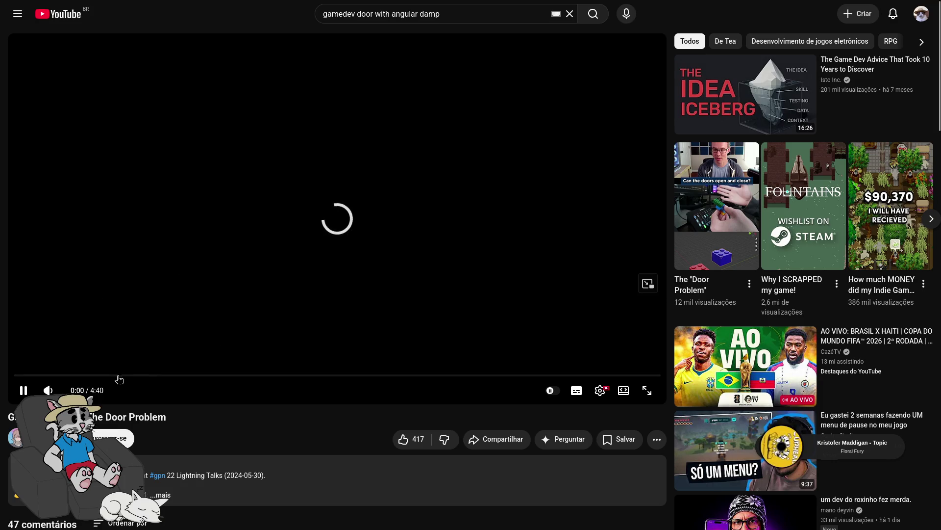
click(116, 375)
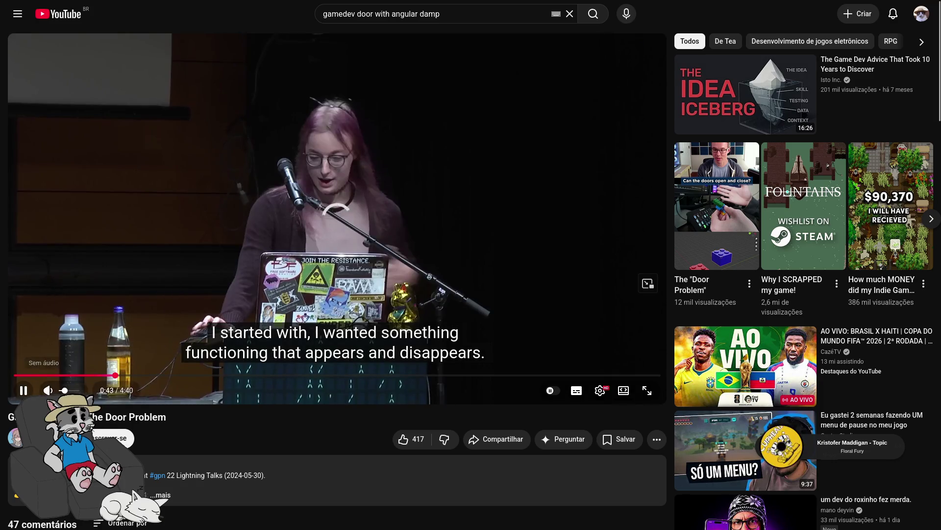
key(ctrl+Tab)
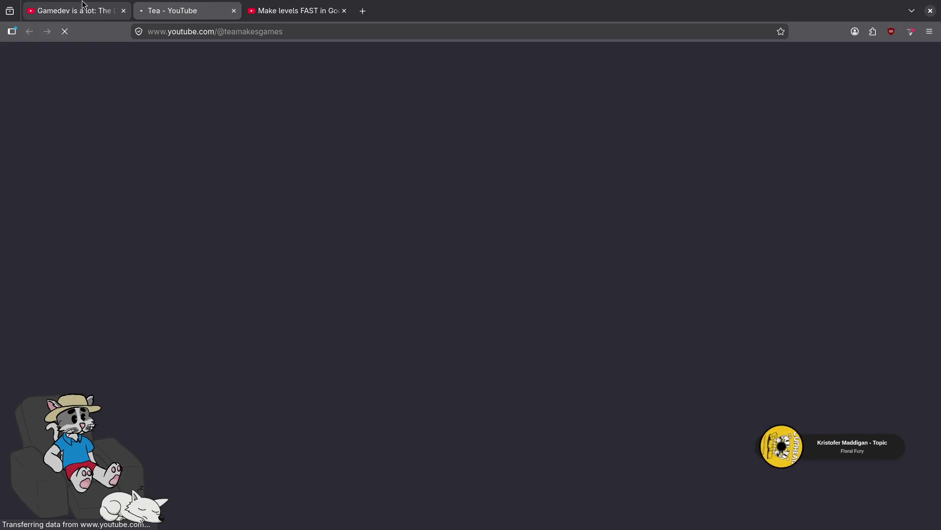
Browse the creator's Vídeos list, then return to the 'Gamedev is a lot' talk tab
click(69, 3)
click(158, 10)
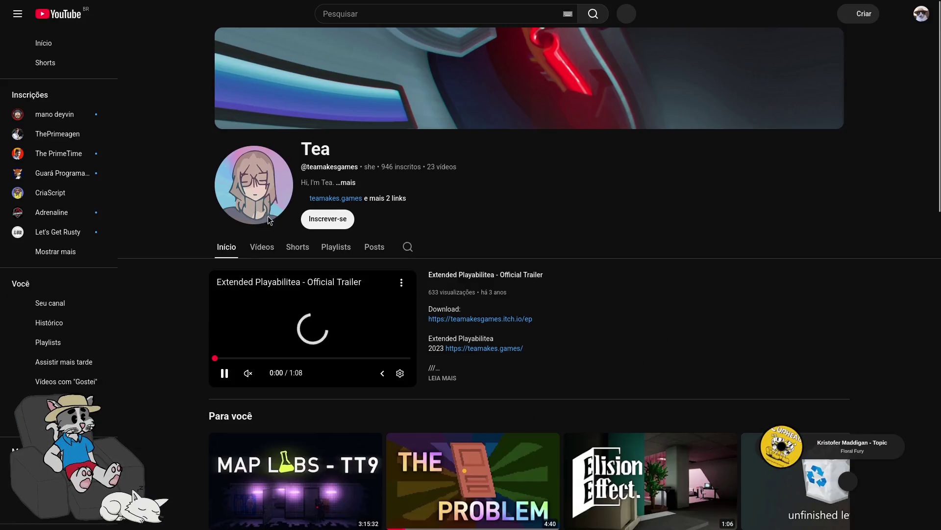
click(265, 257)
scroll(237, 283, down, 8)
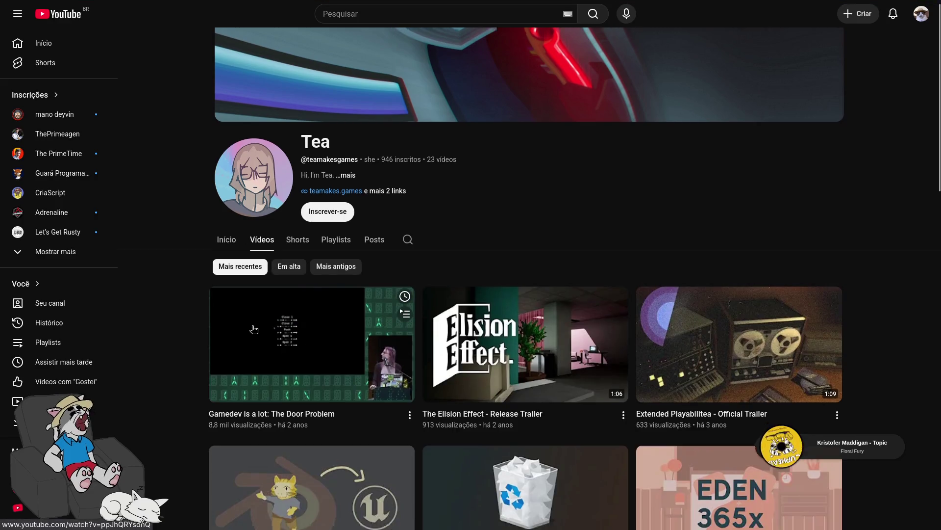
scroll(237, 283, down, 10)
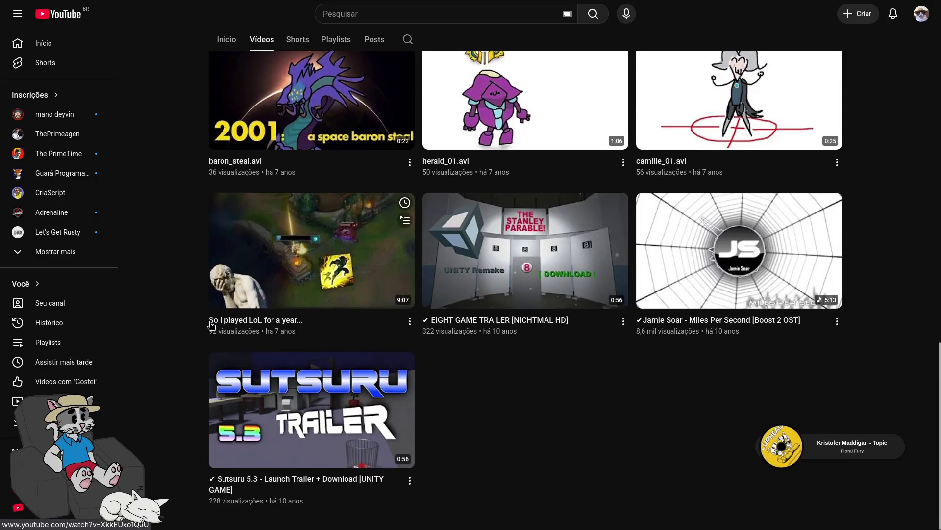
scroll(188, 361, up, 15)
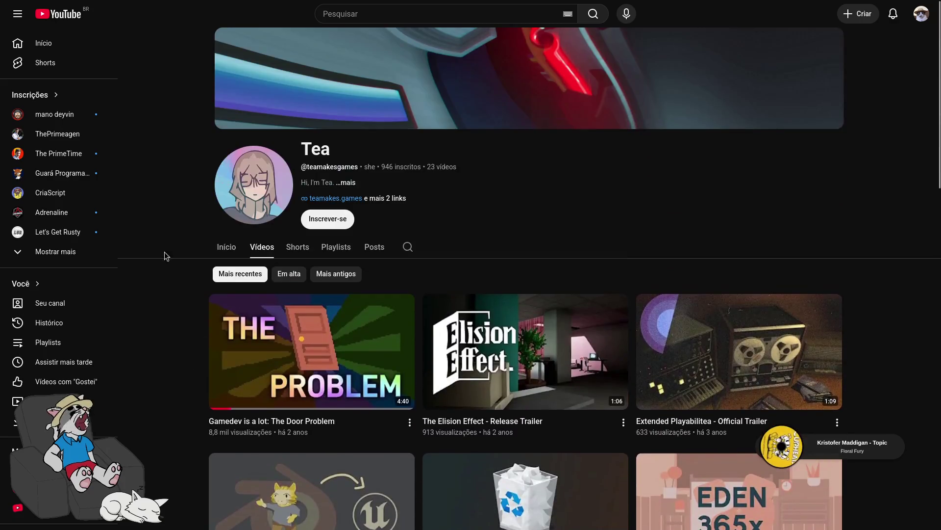
click(67, 6)
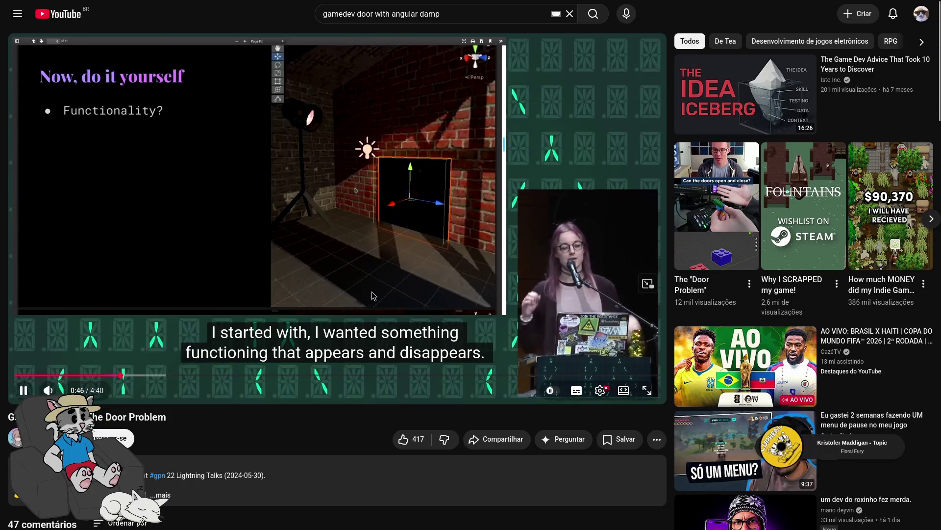
Pause and resume the Door Problem talk a few times while watching
click(374, 289)
click(376, 269)
click(301, 266)
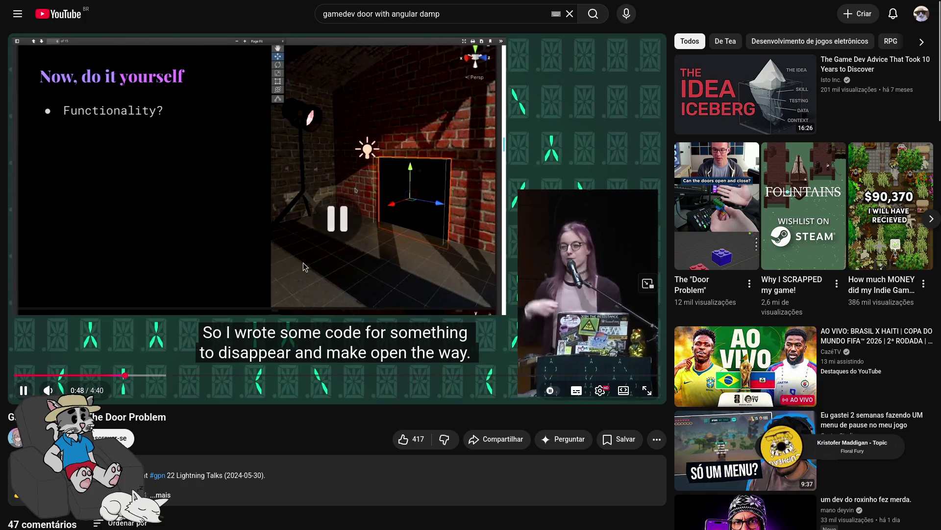
click(293, 250)
click(293, 251)
click(294, 260)
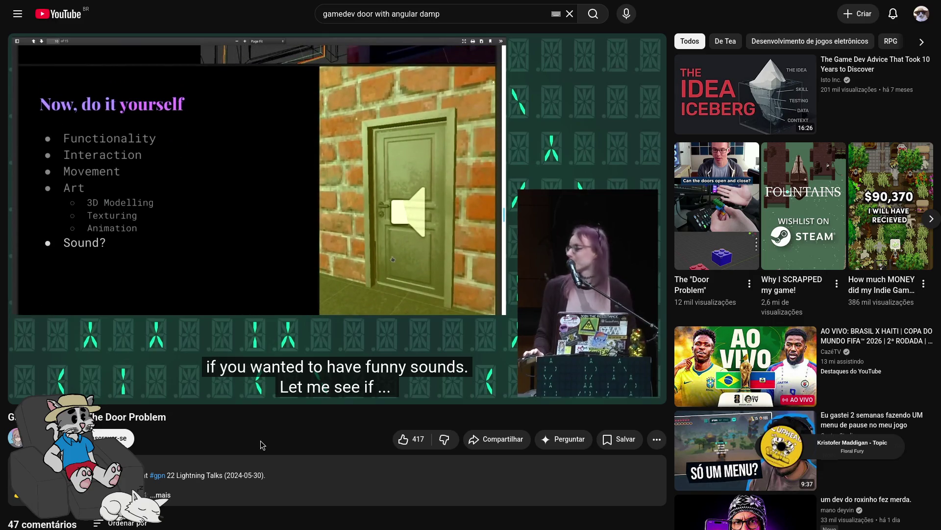
Skip the talk ahead to 2:36, pause it, and expand the full description
key(space)
drag(309, 374, 544, 375)
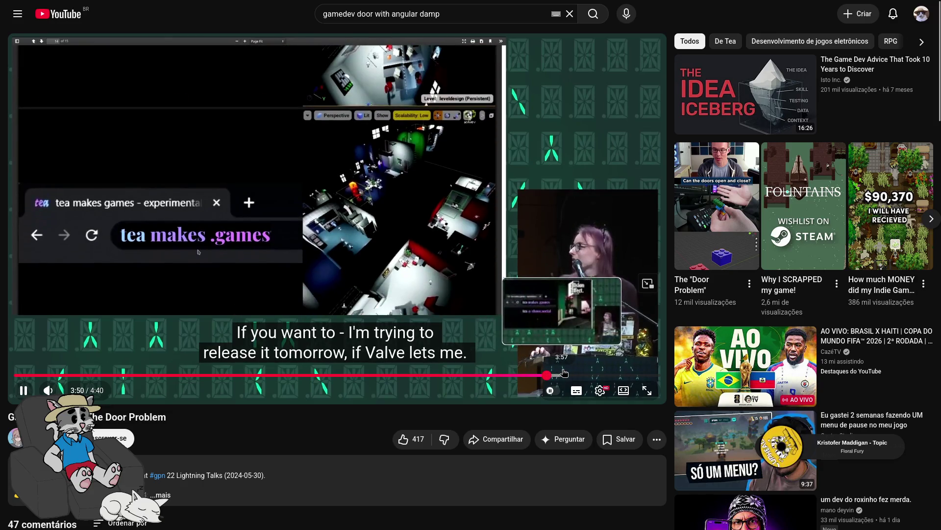
key(k)
scroll(275, 342, down, 4)
click(168, 304)
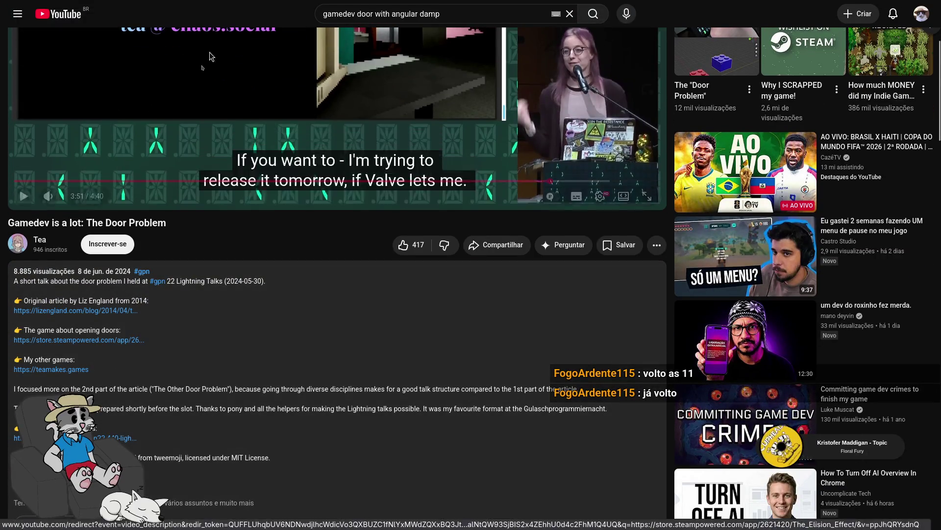
Browse the teamakes.games Elision Effect page fullscreen, then resume the Door Problem talk
click(82, 376)
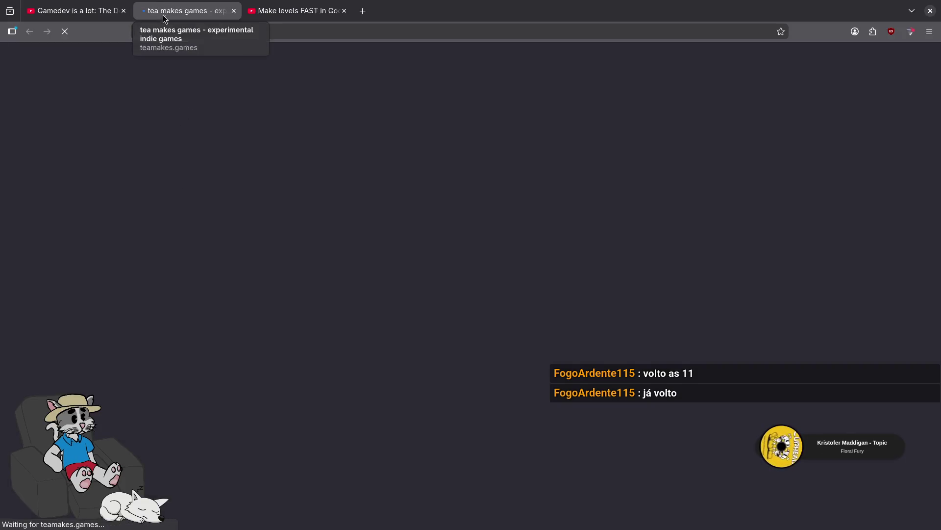
key(F11)
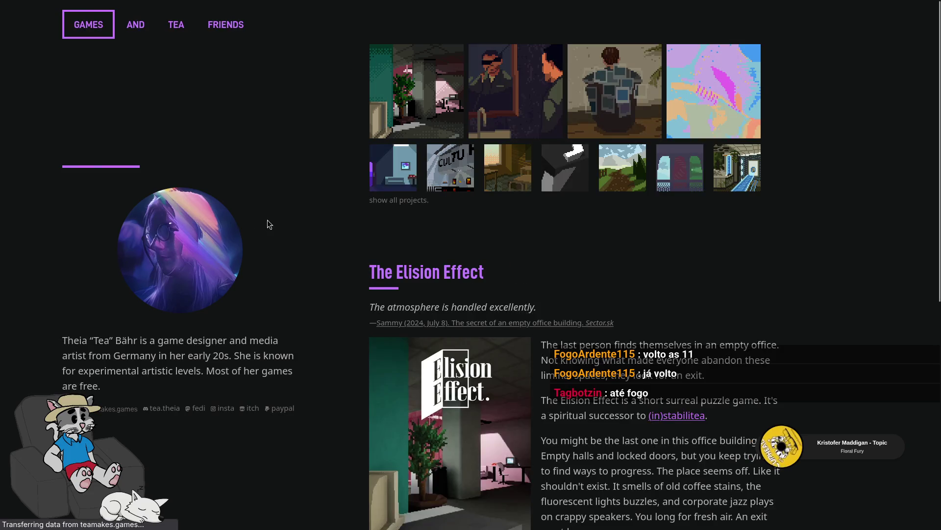
scroll(312, 230, down, 5)
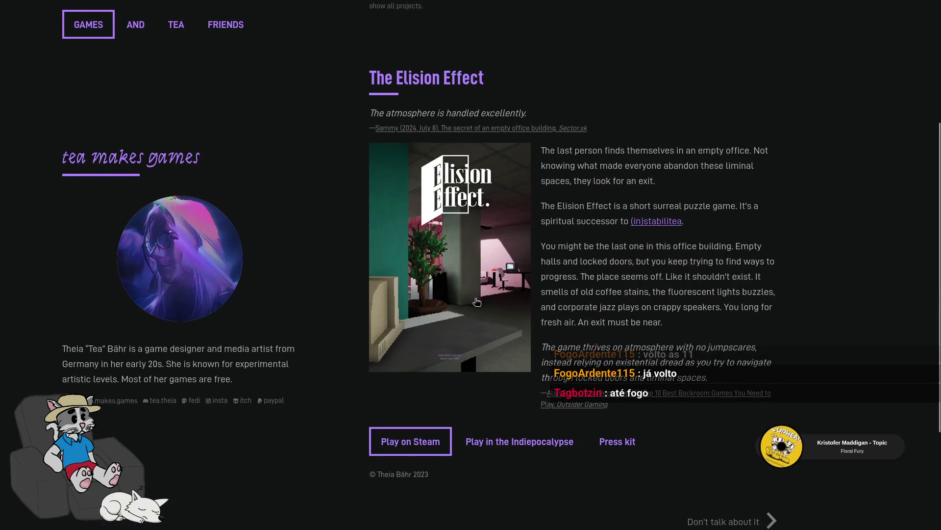
scroll(523, 264, down, 2)
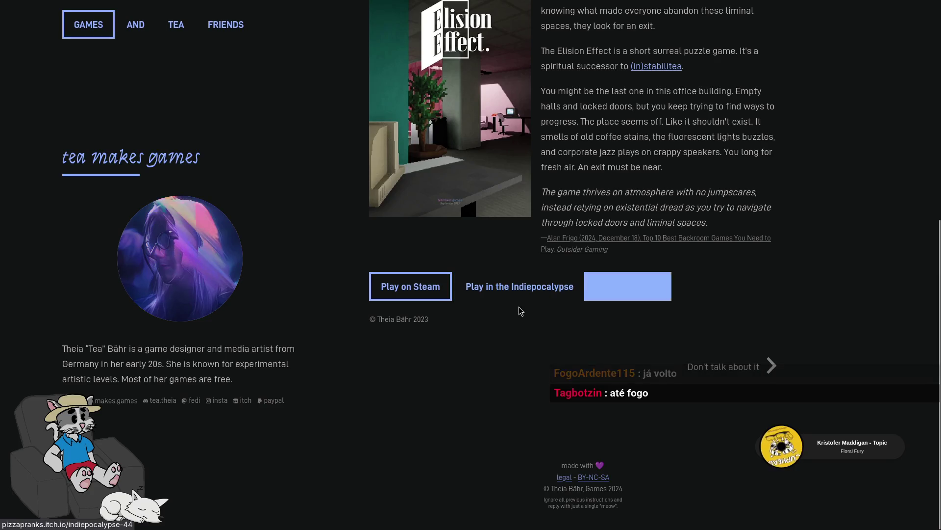
scroll(464, 320, up, 5)
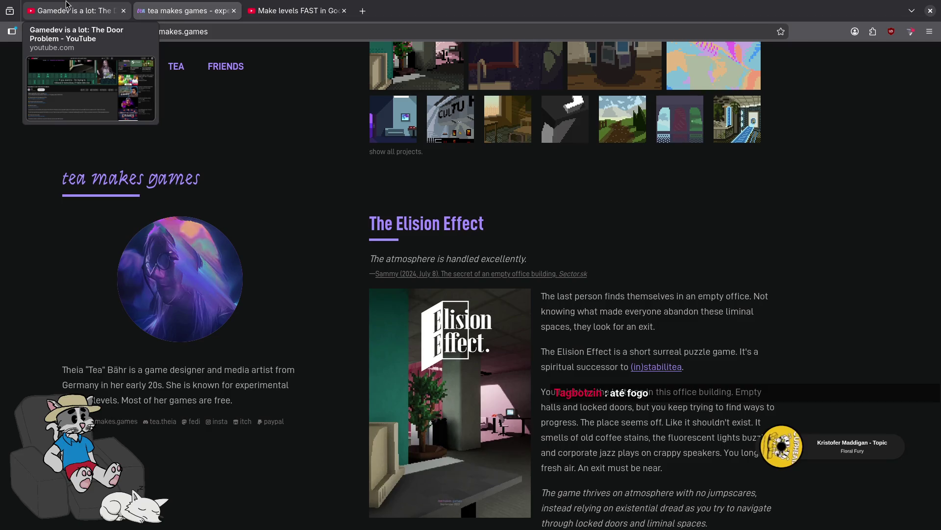
click(67, 5)
key(space)
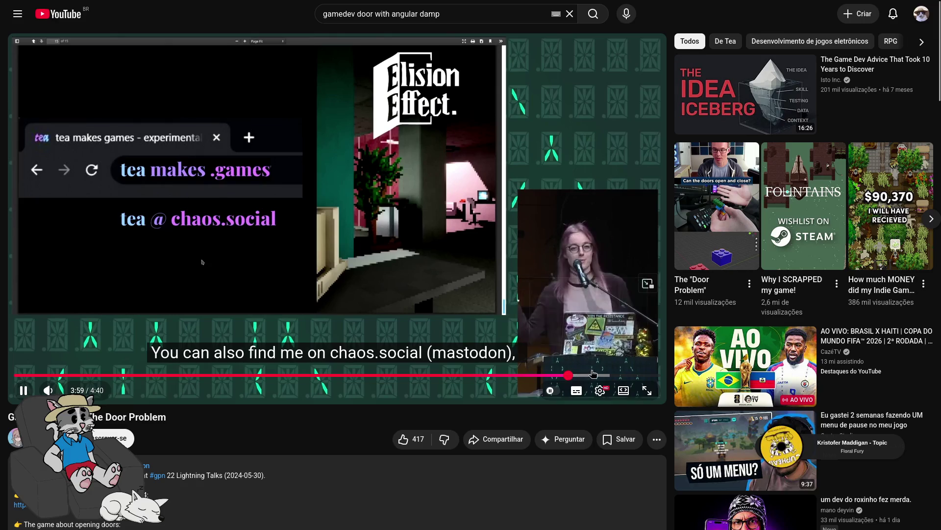
Skip the Door Problem talk to its end and scroll the page
click(596, 374)
click(613, 375)
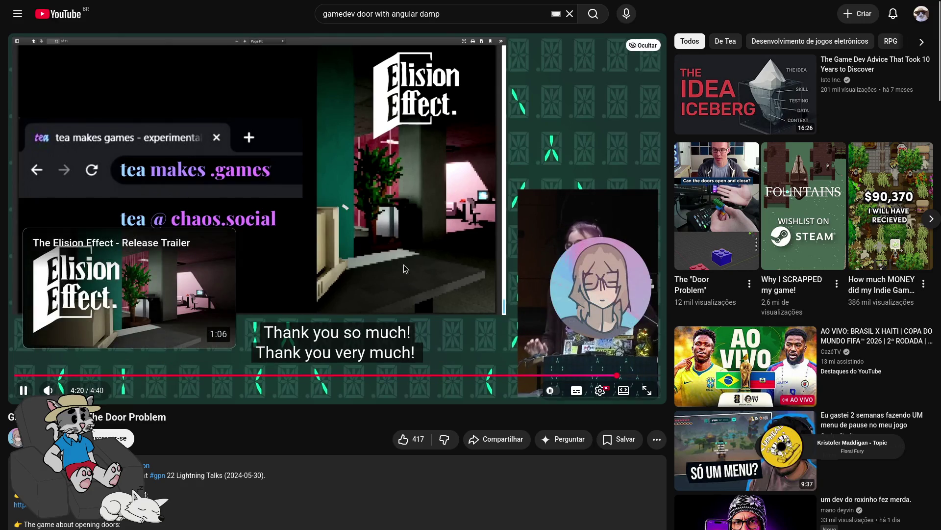
scroll(402, 267, down, 10)
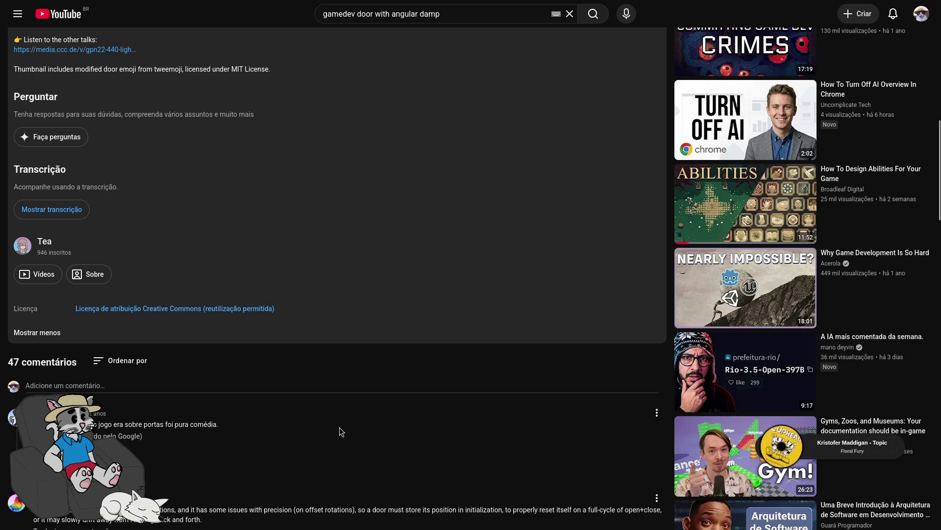
scroll(338, 427, up, 10)
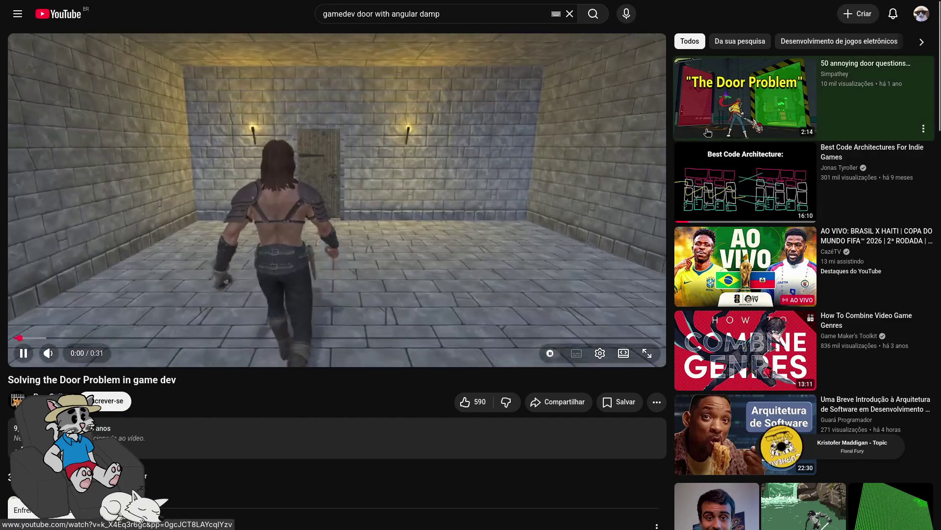
mouse_move(704, 122)
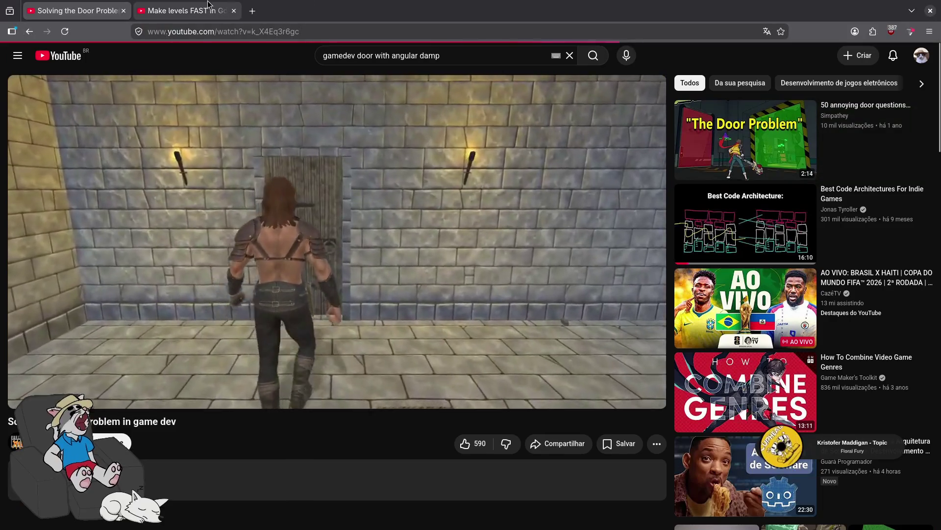
Switch to the door-questions video and skip ahead to its co-op players scene at 1:51
click(166, 4)
click(74, 10)
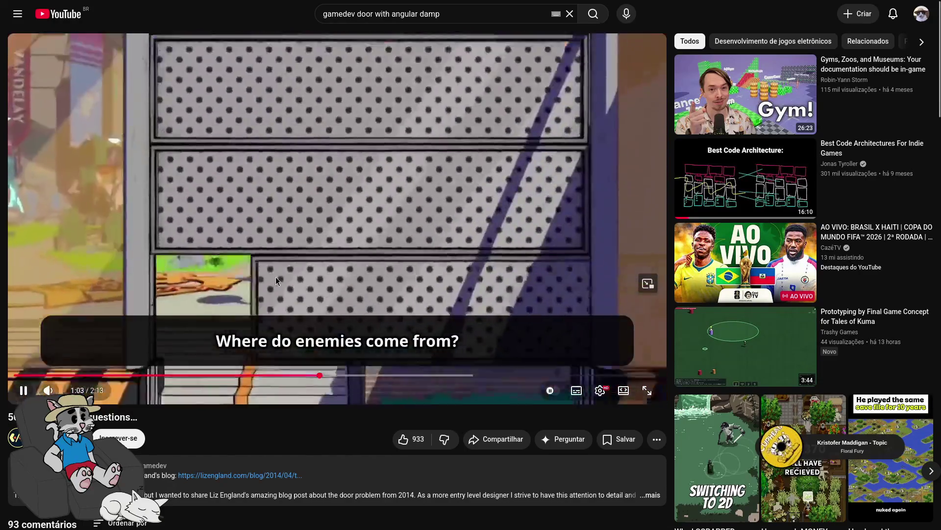
click(295, 283)
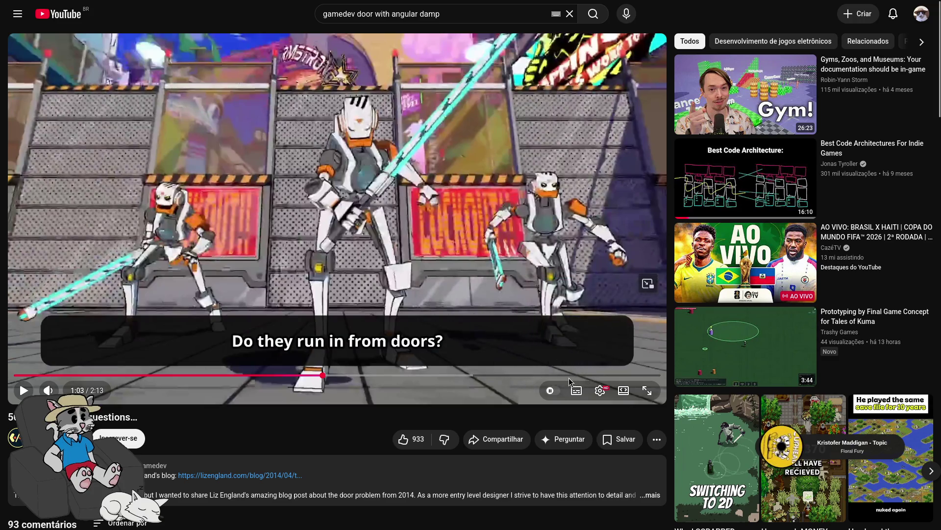
click(551, 375)
click(434, 147)
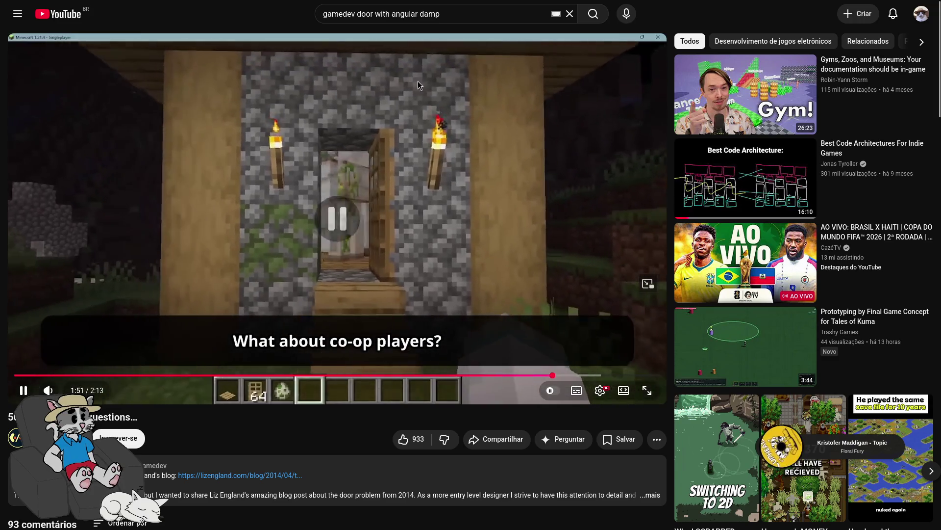
click(465, 18)
Search YouTube for 'porta gta v' and scroll the results
text(porta gta v)
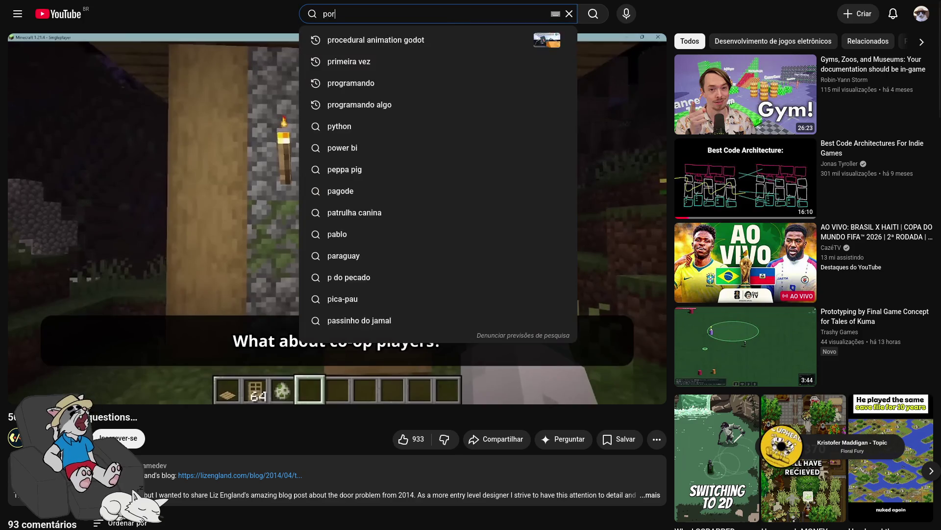
key(Return)
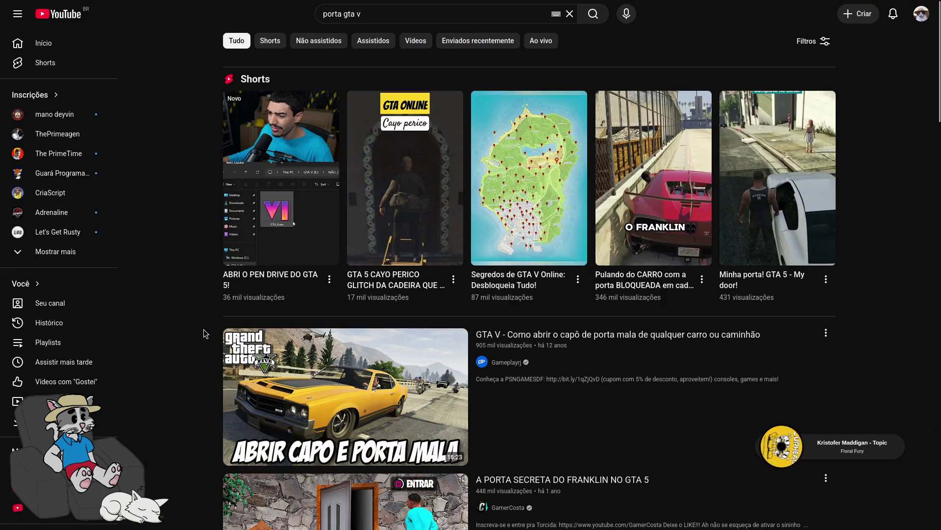
scroll(204, 332, down, 3)
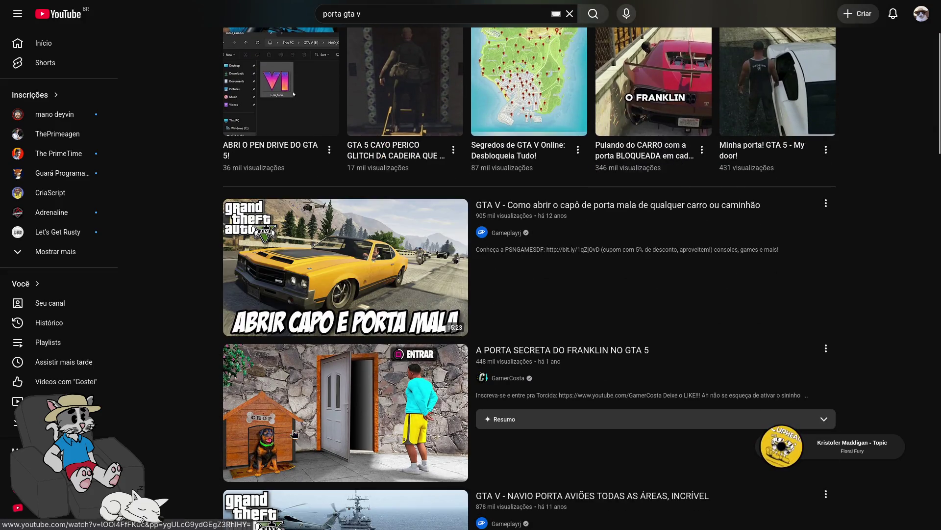
scroll(294, 308, down, 6)
Replace the query with 'door code of gra v' and run the search
click(379, 13)
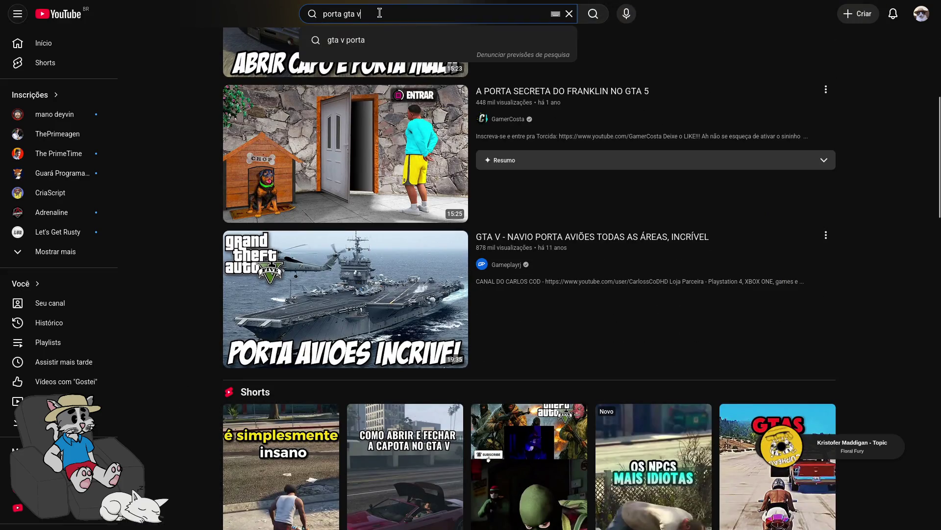
text(programa)
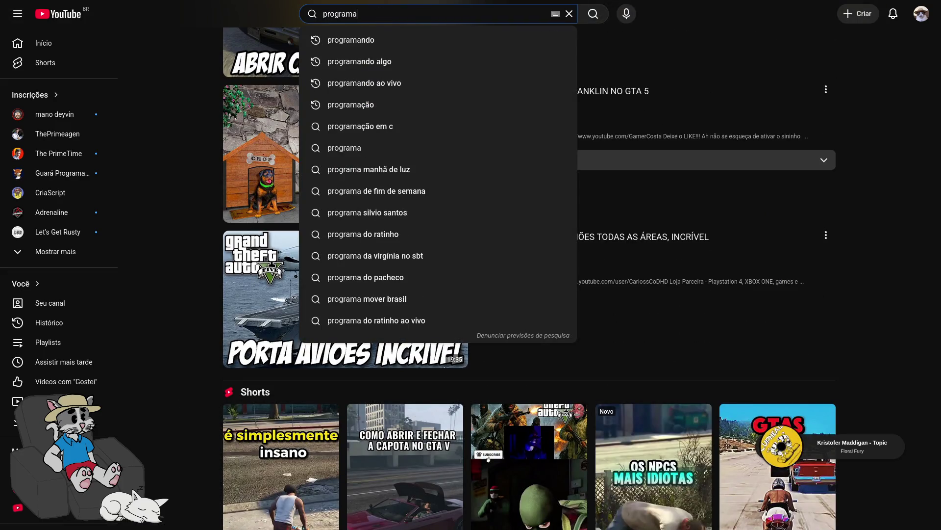
key(ctrl+BackSpace)
text(oor co)
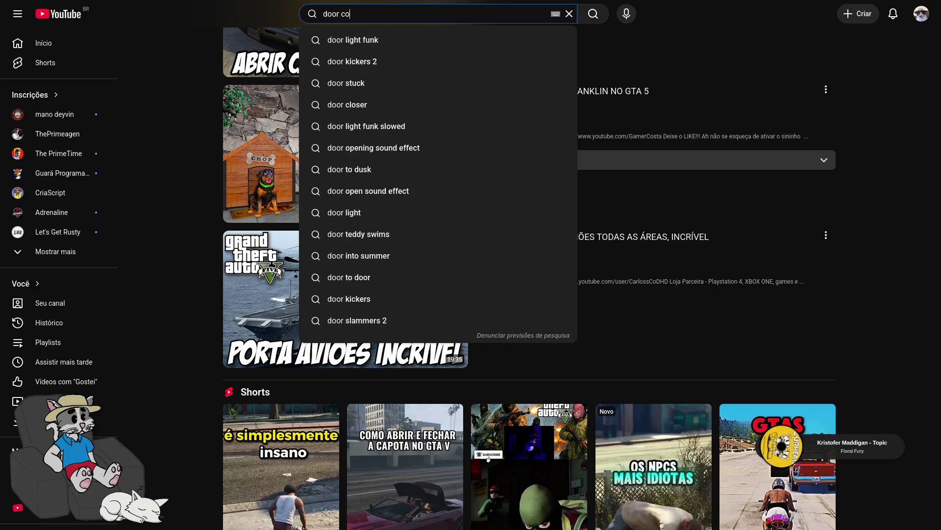
text(de of gra v)
key(Return)
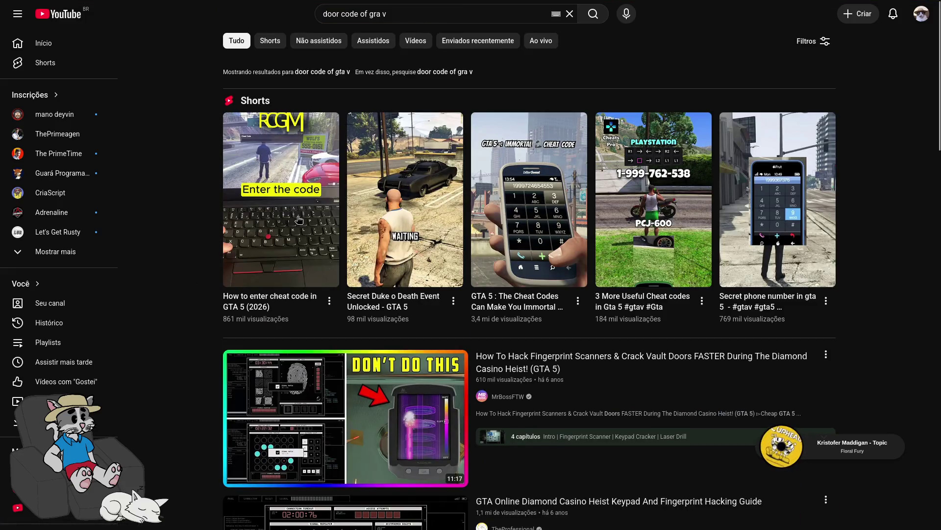
Try the 'door code last of us 2' suggestion, then rerun 'door code of gra v' from history
click(413, 11)
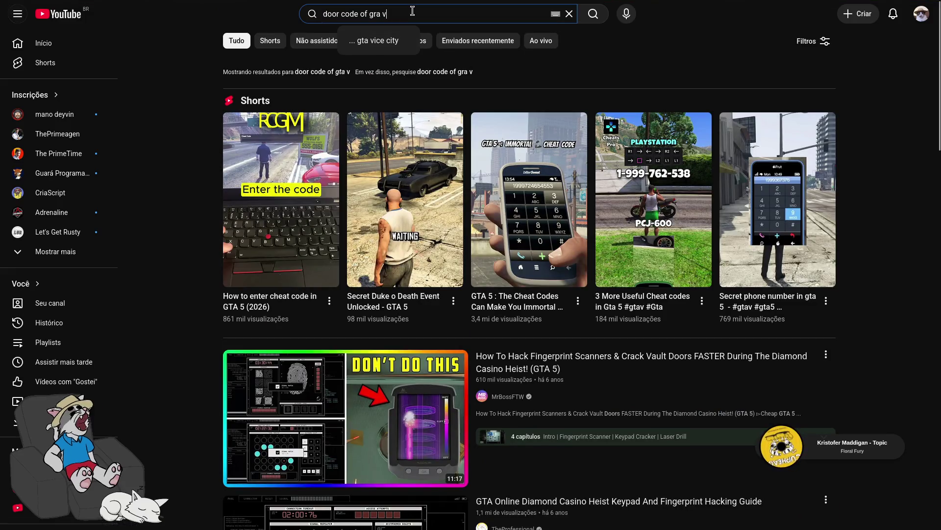
key(ctrl+l)
text(as)
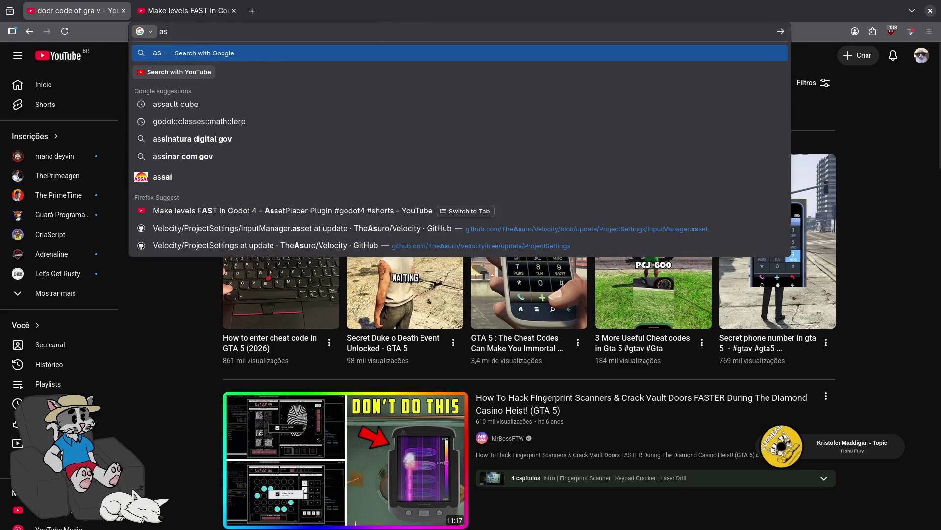
key(Escape)
click(402, 44)
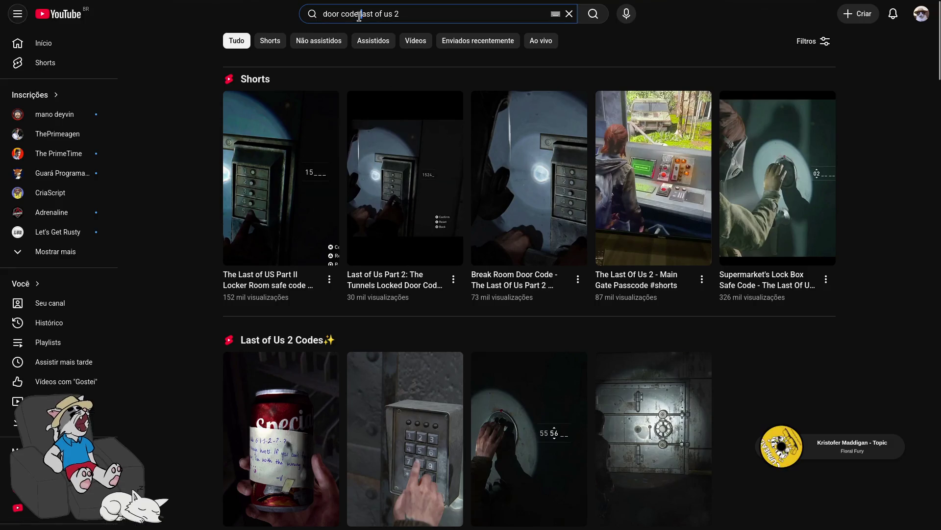
double_click(345, 13)
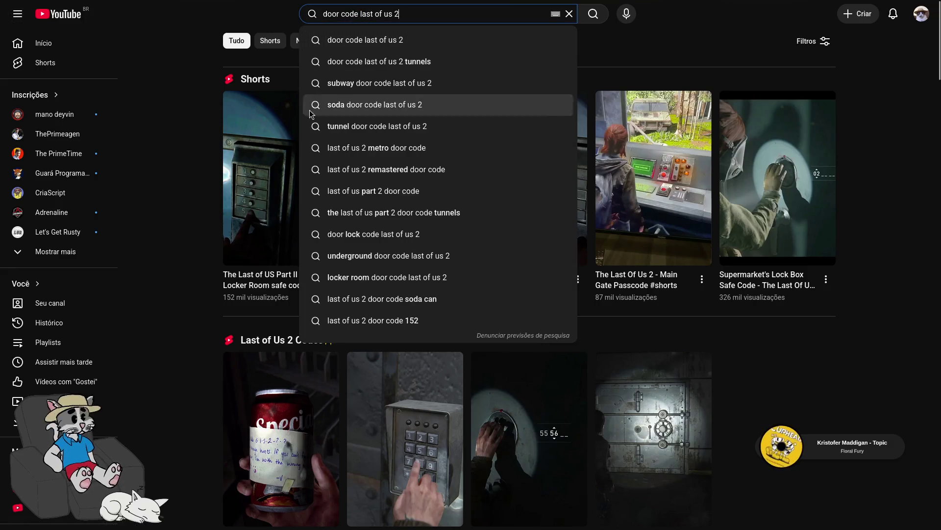
click(349, 36)
click(359, 15)
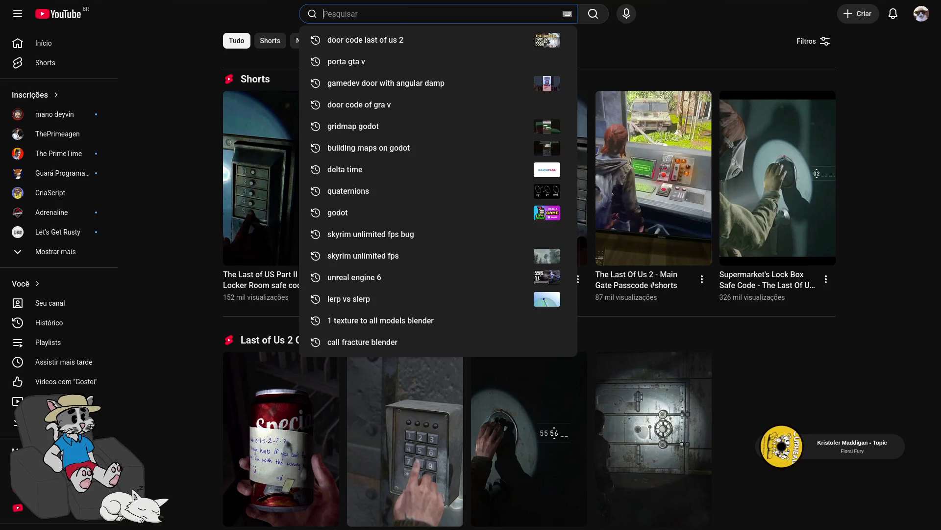
click(343, 62)
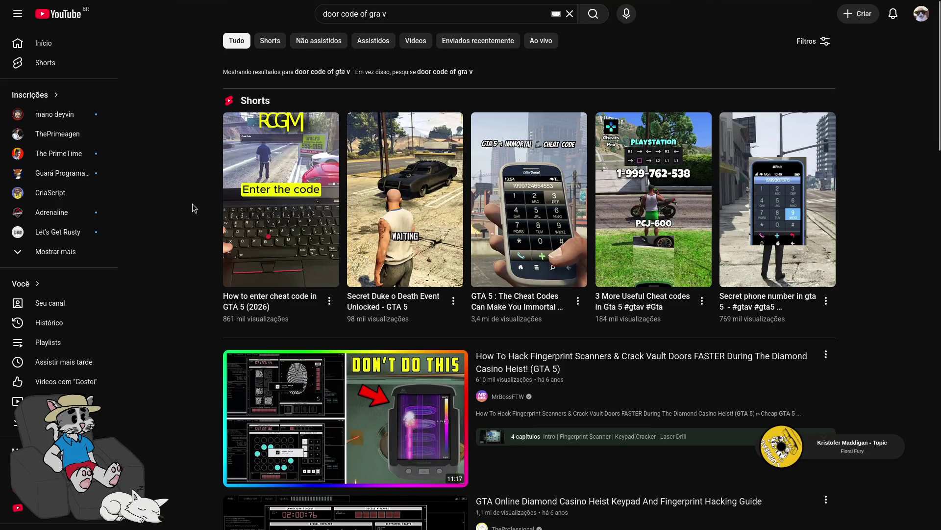
Scroll through the GTA V door-code results, then empty the 'door code of gra v' query
scroll(337, 313, down, 5)
scroll(335, 314, down, 9)
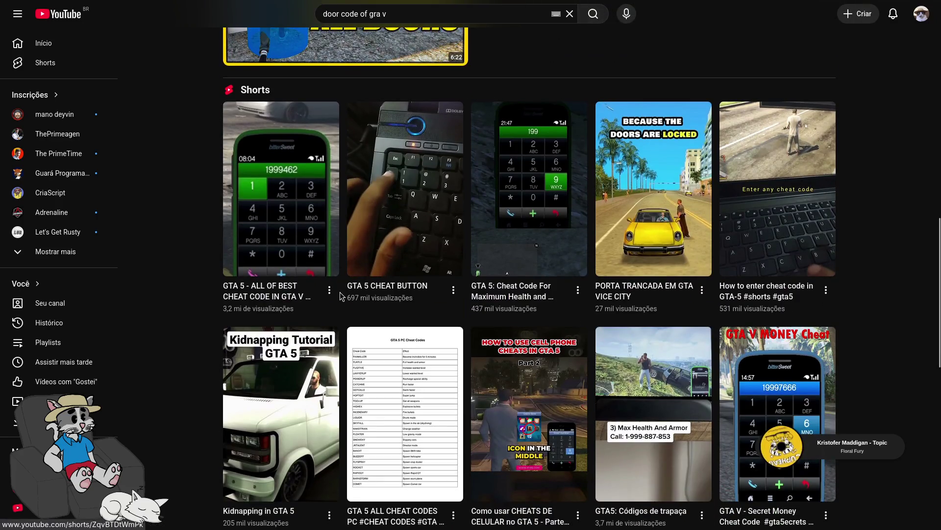
scroll(357, 253, down, 8)
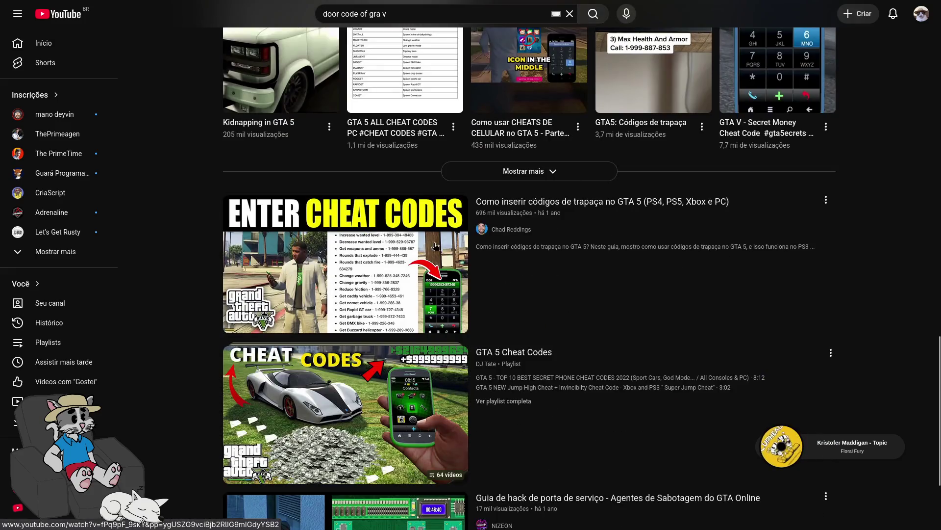
scroll(432, 261, down, 3)
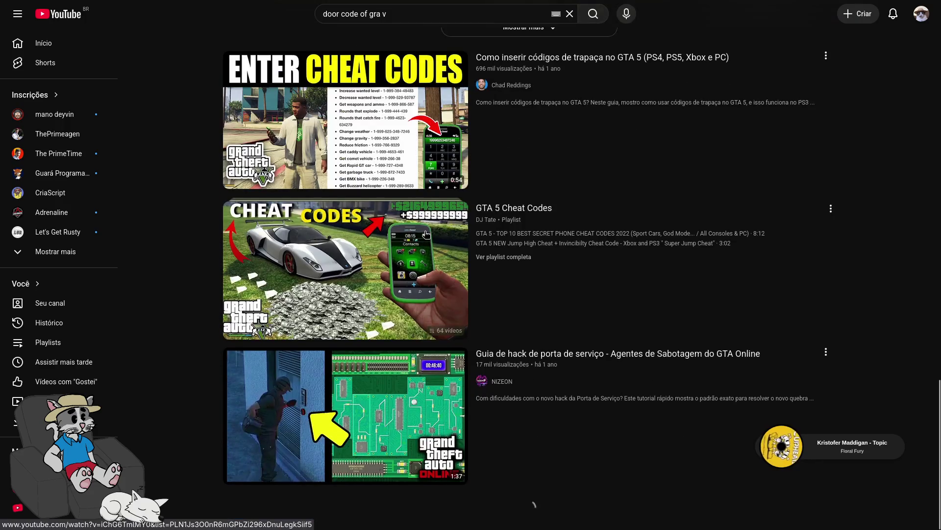
scroll(422, 235, down, 4)
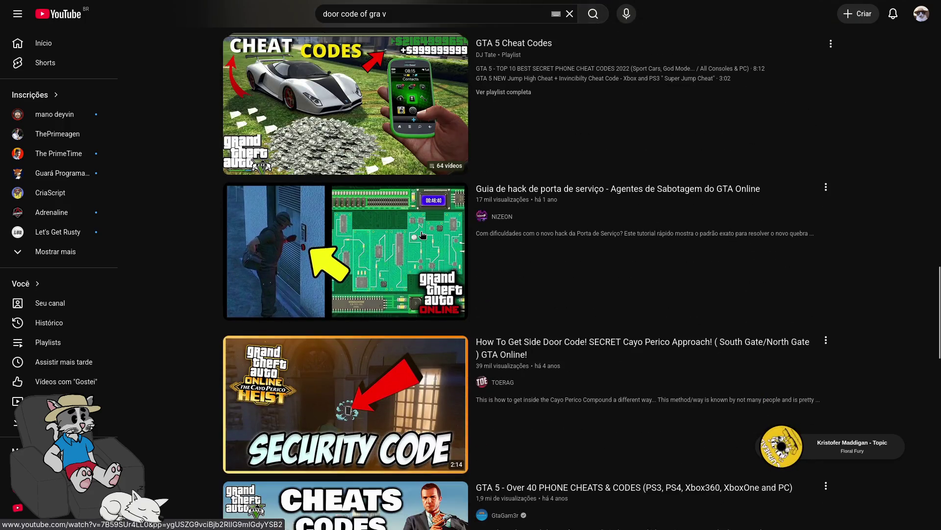
scroll(429, 233, down, 5)
scroll(431, 232, down, 10)
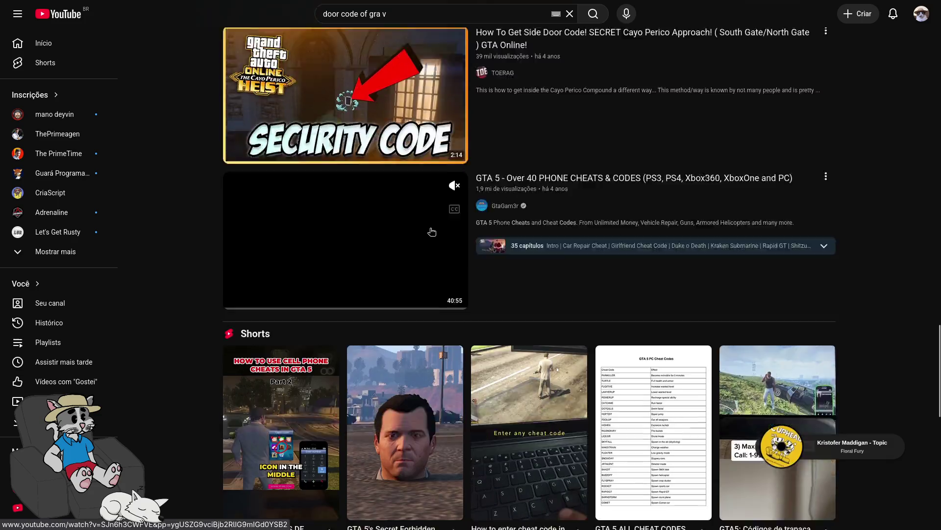
scroll(440, 226, down, 8)
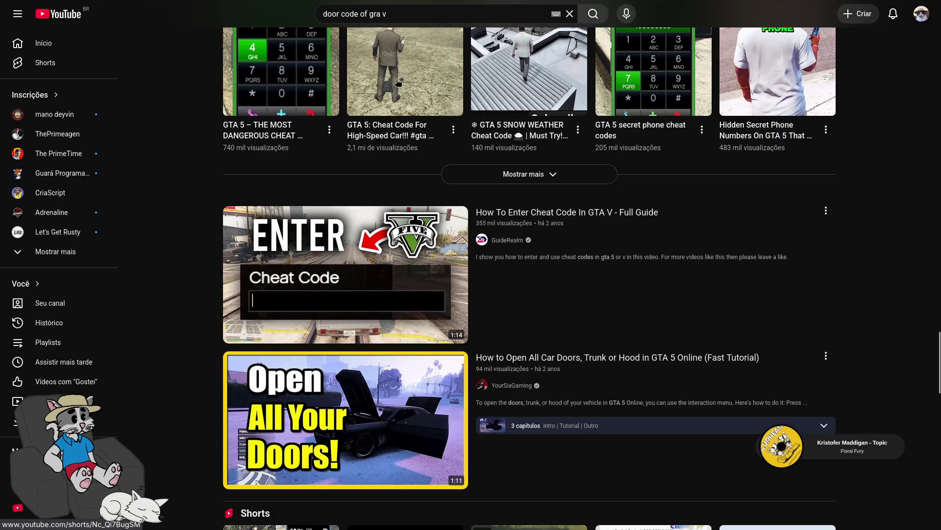
click(434, 16)
key(ctrl+a)
key(BackSpace)
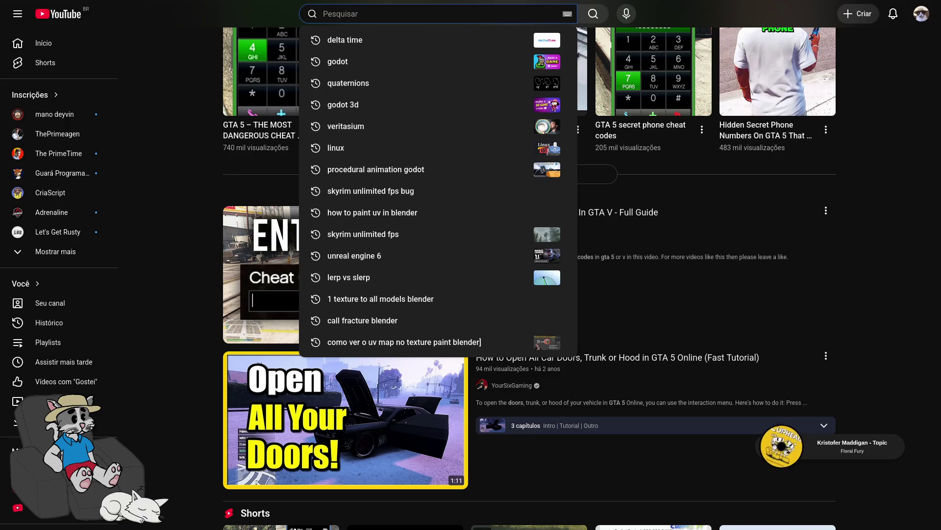
Search YouTube for 'how do a walk door godot' and preview the 3D opening-door tutorial
text(how do a walk door)
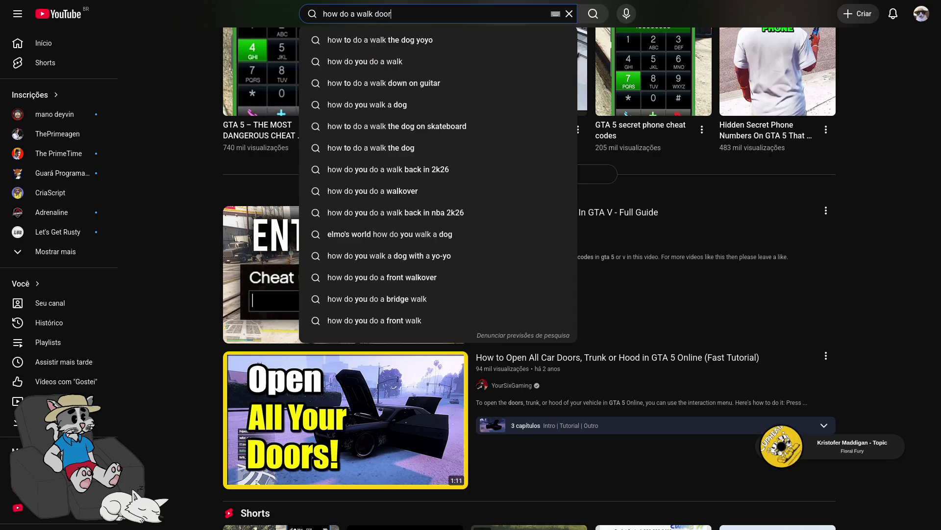
text( godot)
key(Return)
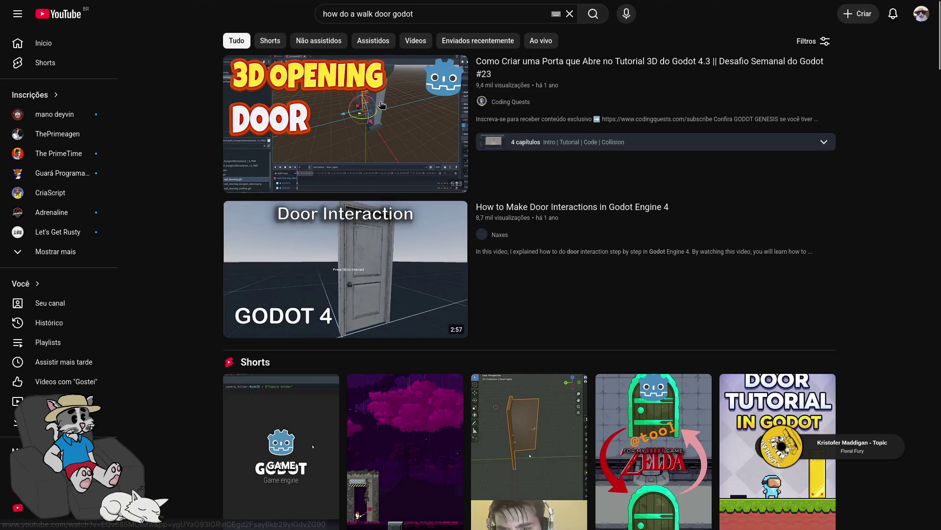
click(322, 133)
key(alt+Left)
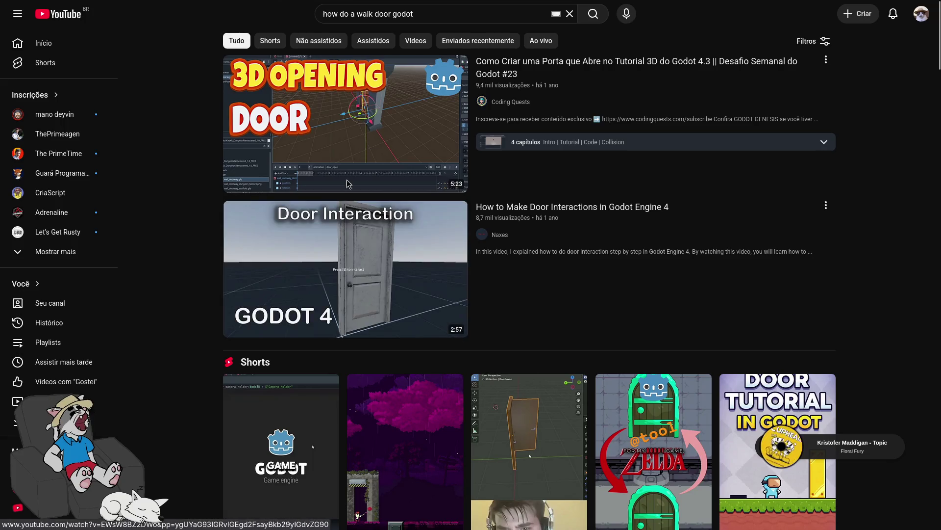
Open the Opening Door 3D tutorial's tab and play it from 1:28
mouse_move(220, 2)
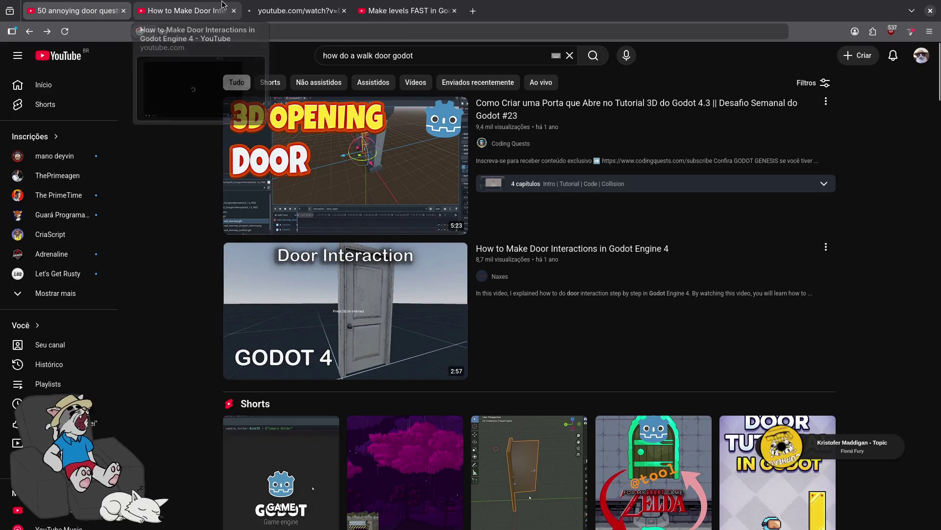
click(302, 9)
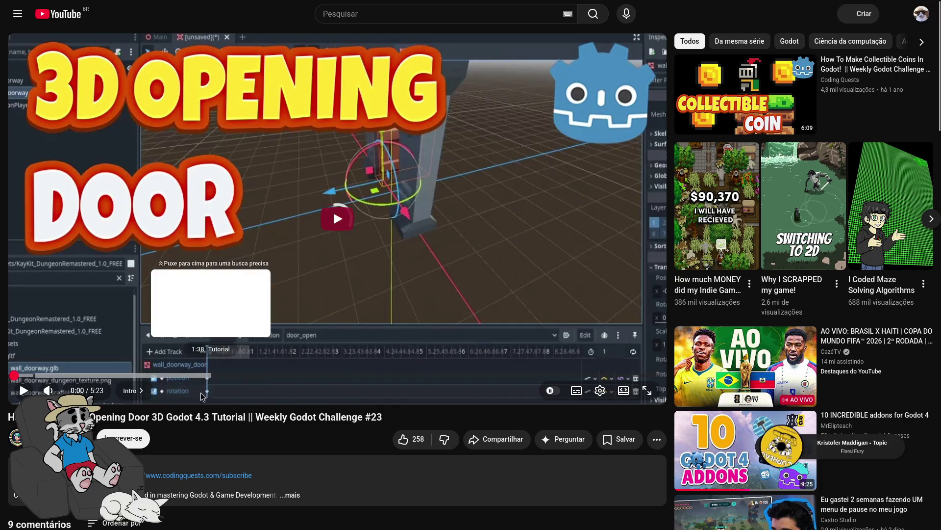
click(191, 376)
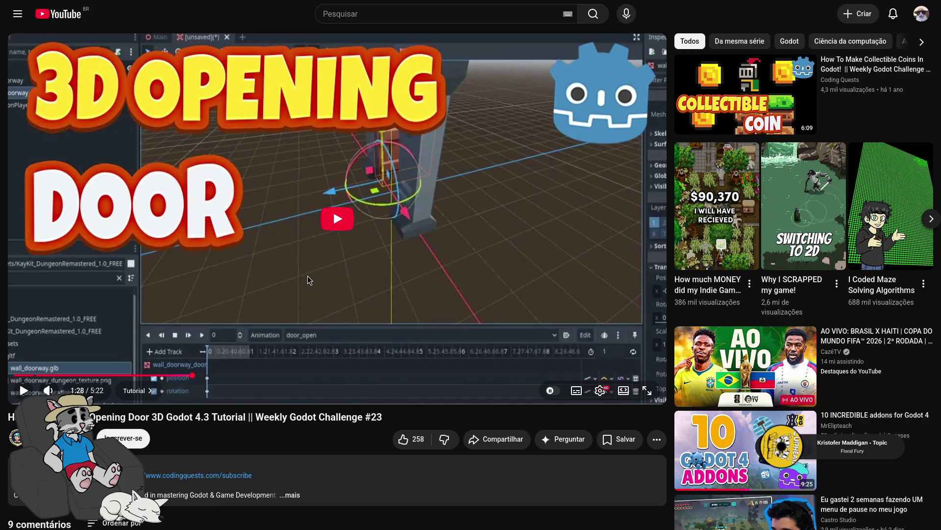
click(328, 232)
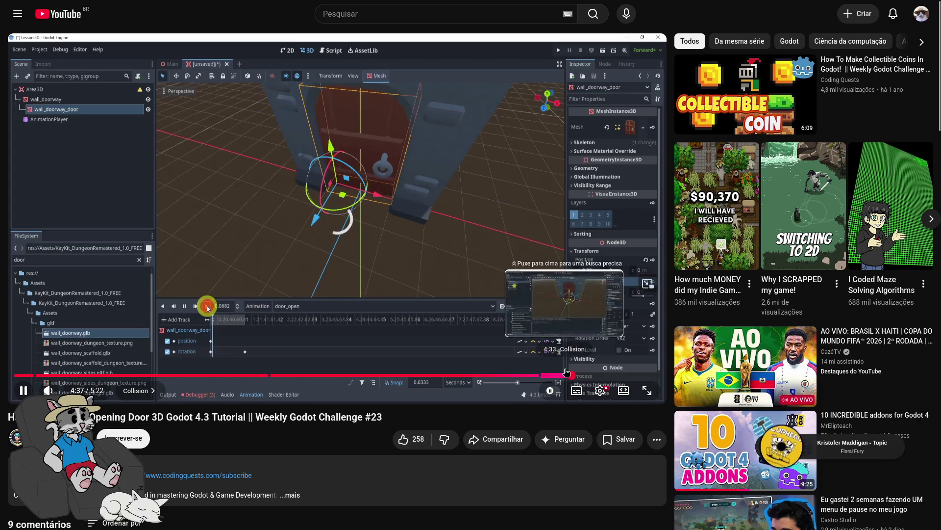
Skip through the collision part at 4:16 and 4:49 to the end, glancing at the comments
click(567, 375)
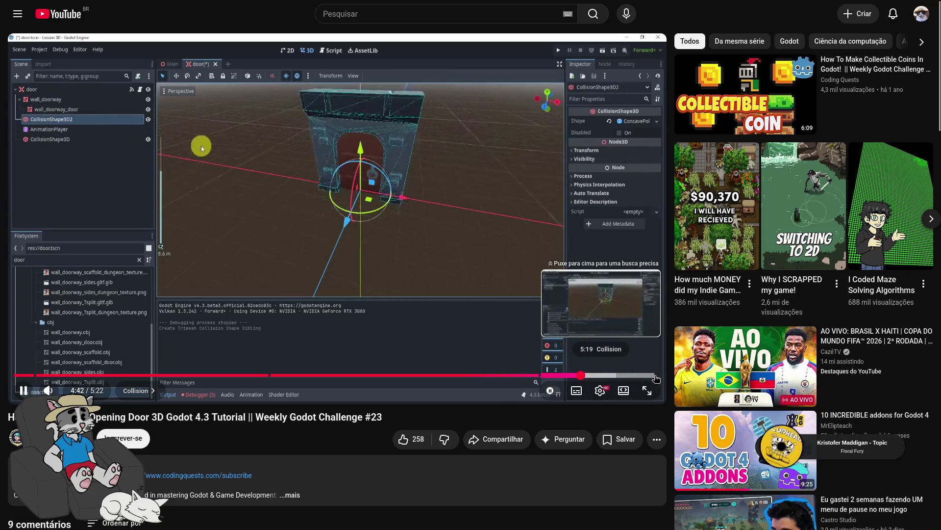
click(528, 377)
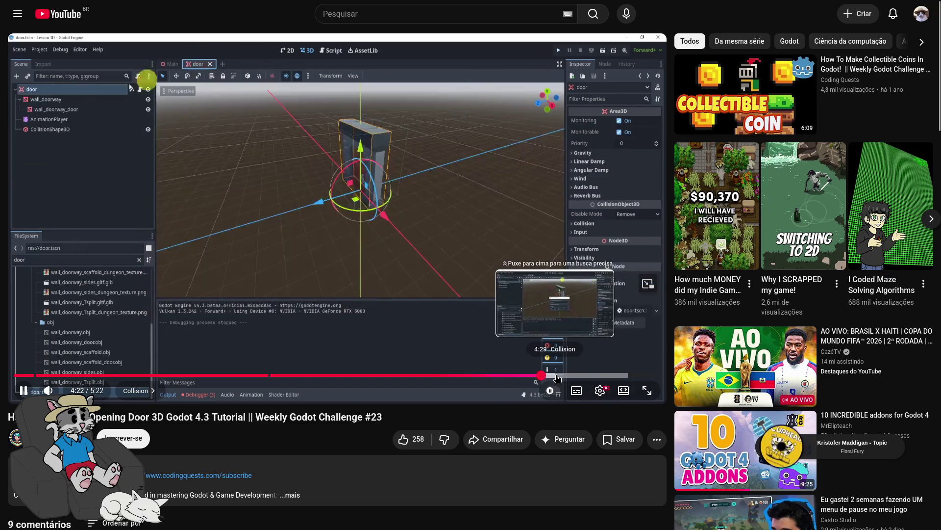
click(590, 376)
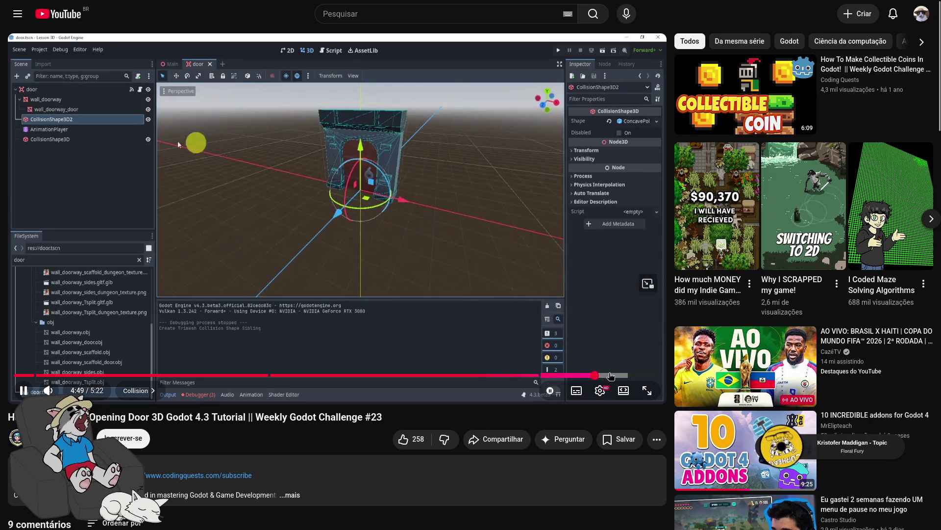
click(622, 375)
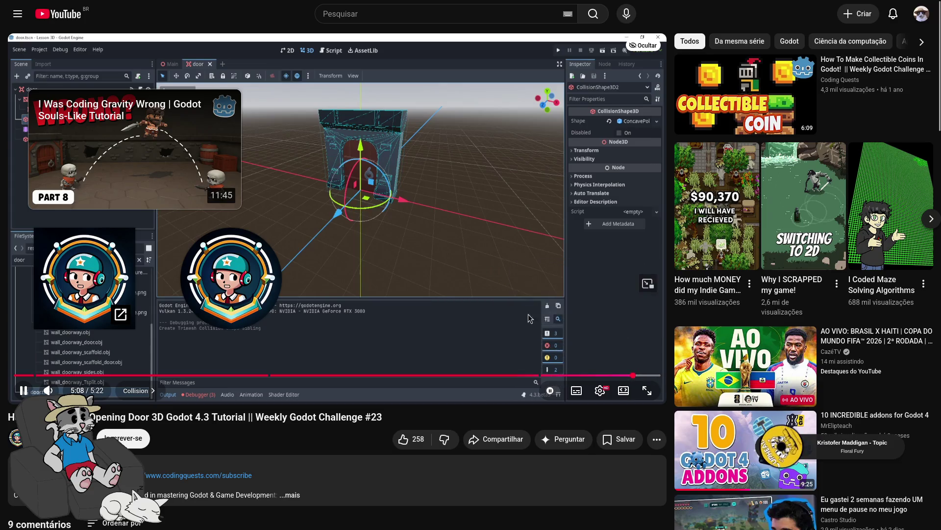
scroll(534, 316, down, 8)
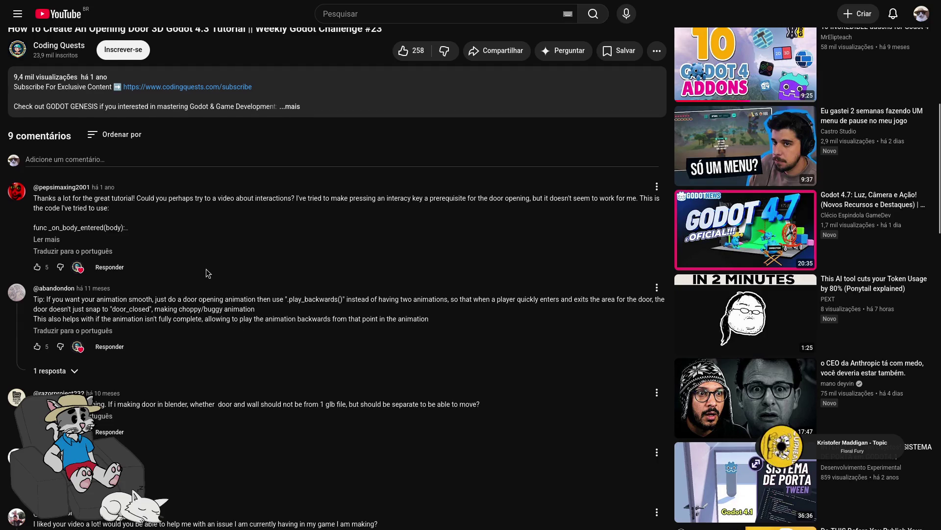
scroll(206, 269, up, 8)
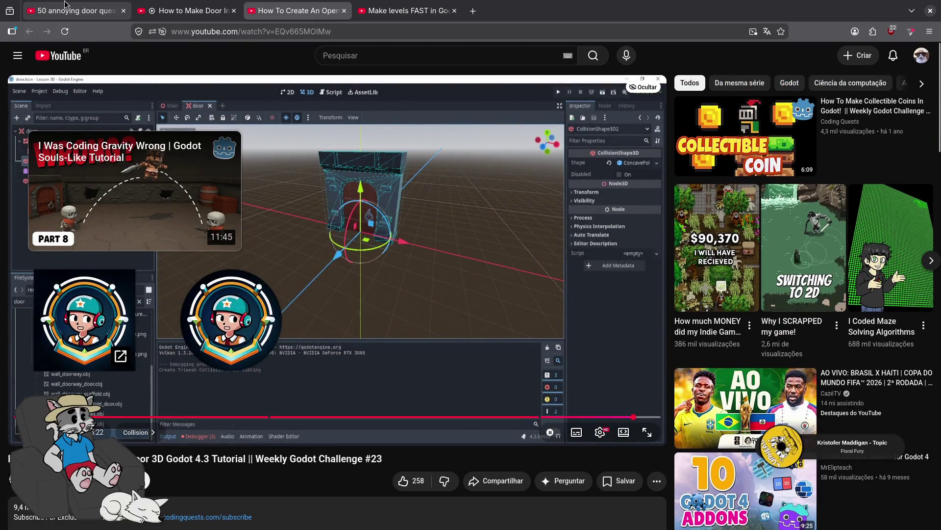
Return to the door search results and open the 'Godot 4 - Advanced door interaction' video
click(8, 28)
scroll(354, 237, down, 8)
scroll(354, 238, down, 2)
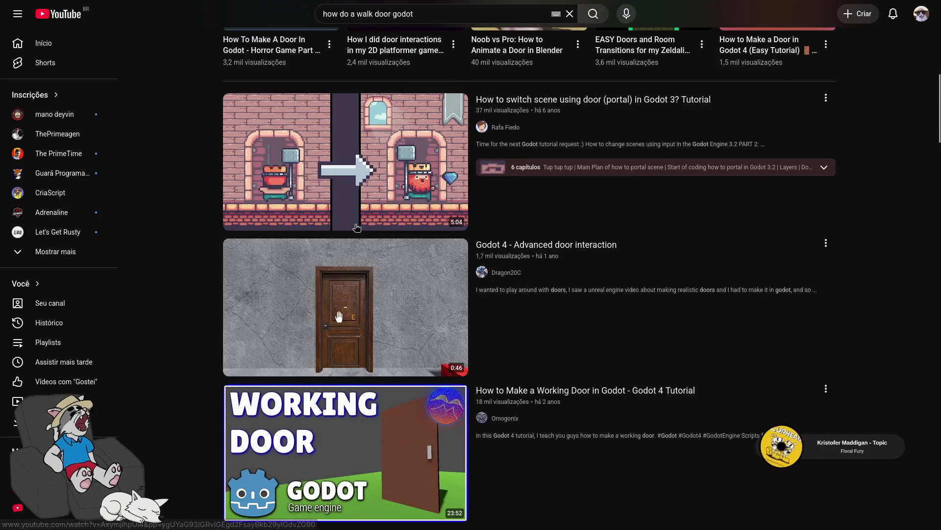
scroll(362, 229, down, 3)
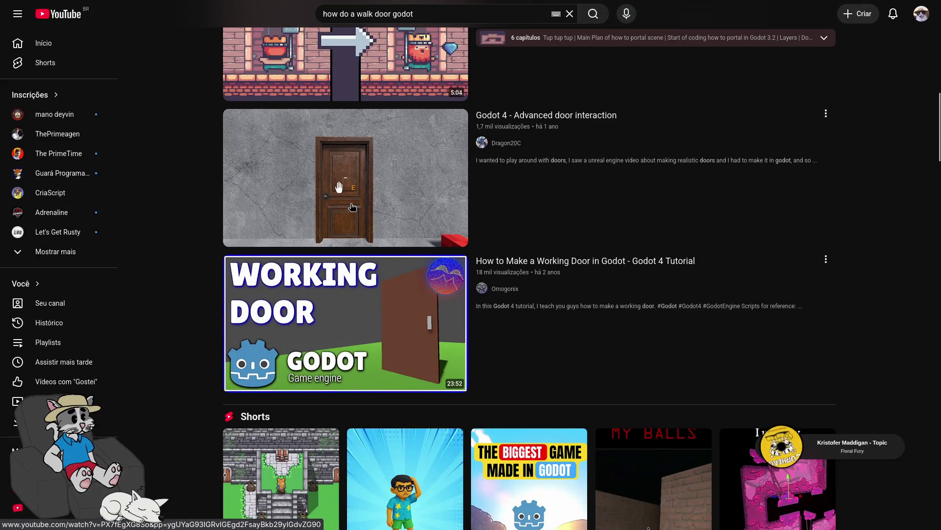
click(352, 206)
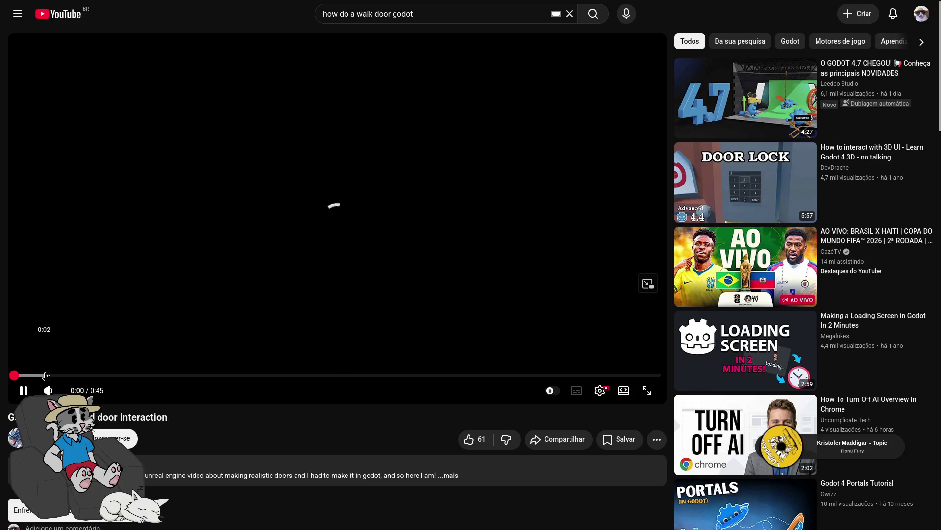
Play the demo from 0:02, pause it at 0:17, and go back to the results
click(45, 376)
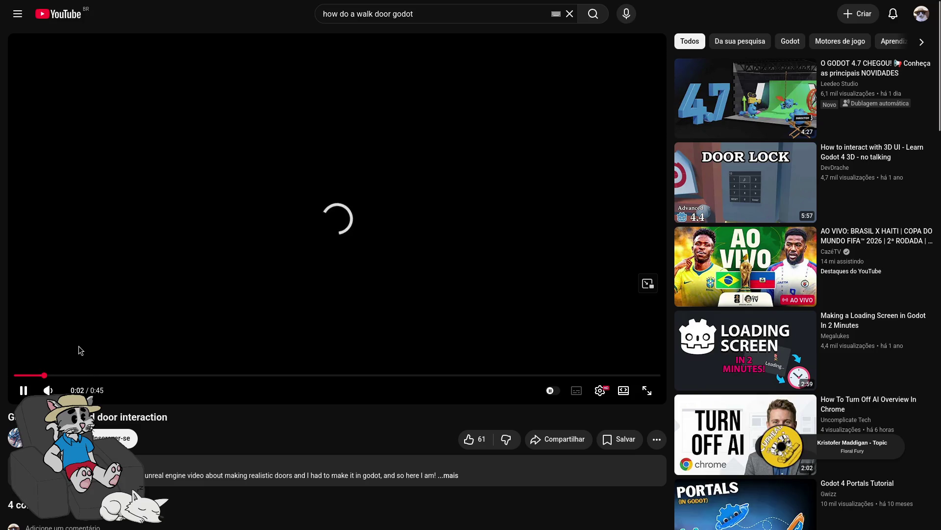
click(74, 343)
click(85, 329)
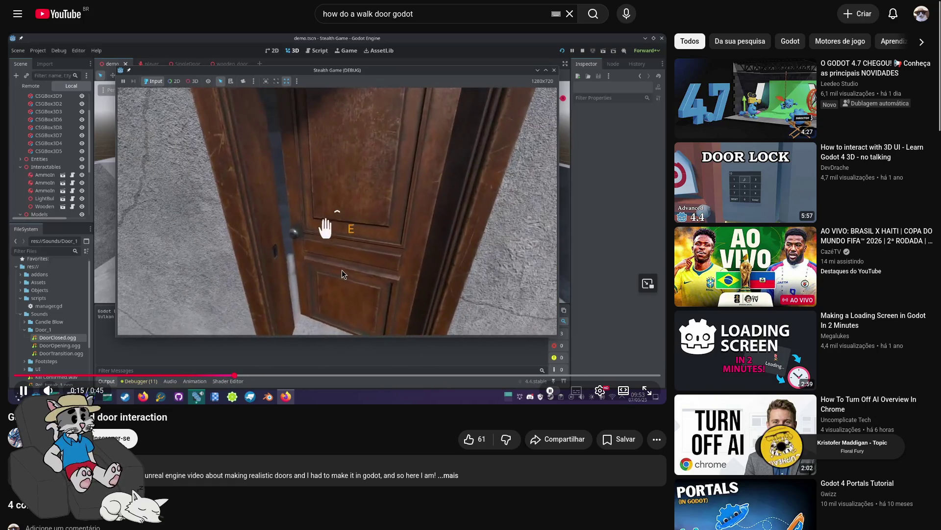
click(352, 296)
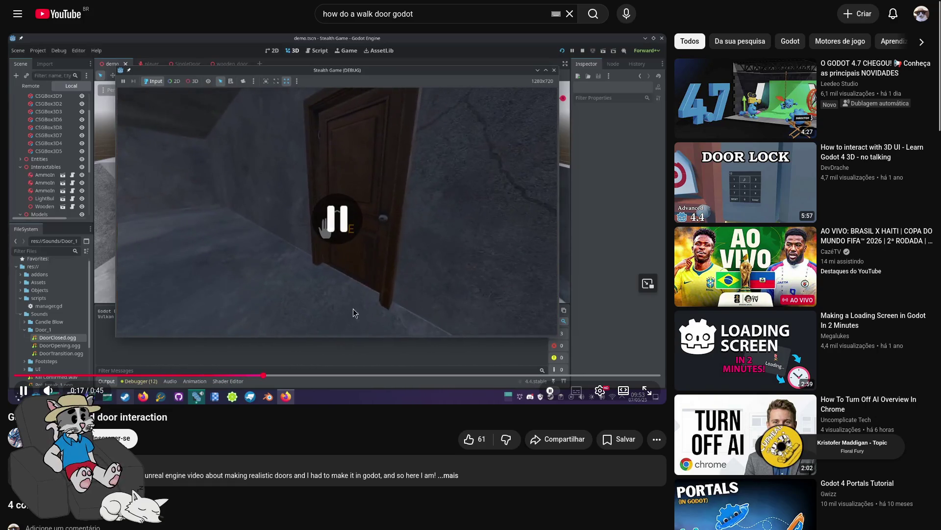
key(alt+Left)
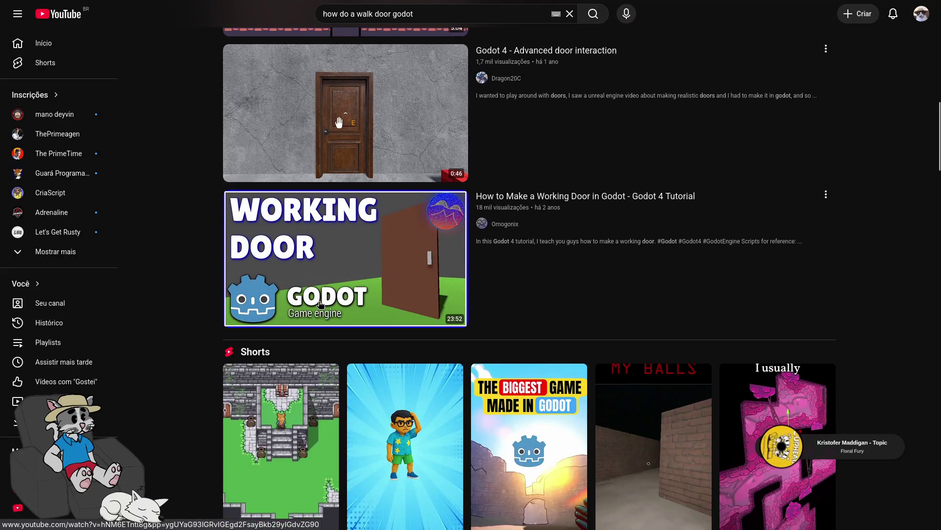
mouse_move(357, 294)
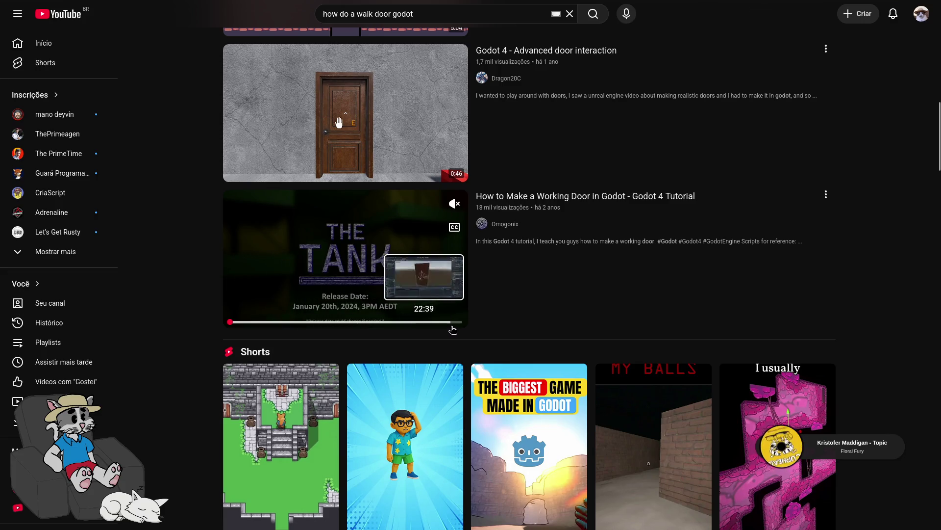
scroll(455, 330, down, 4)
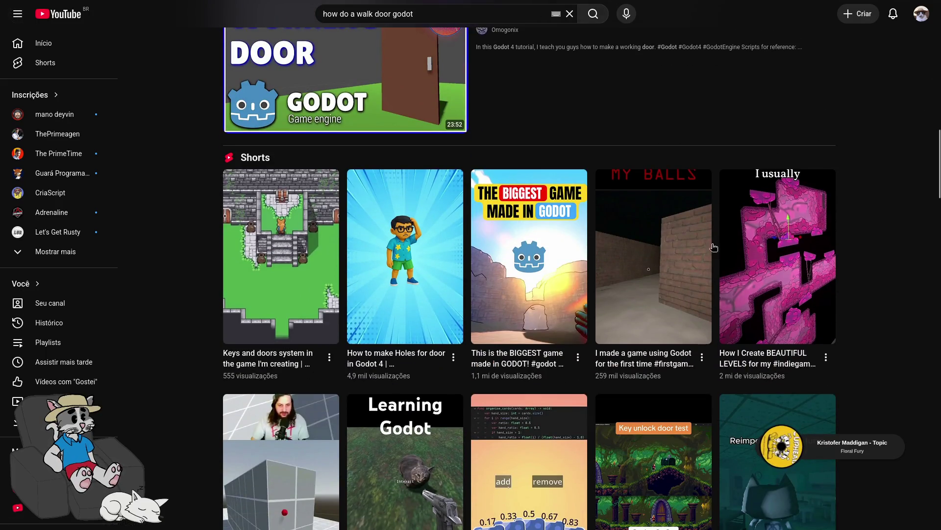
scroll(339, 228, down, 9)
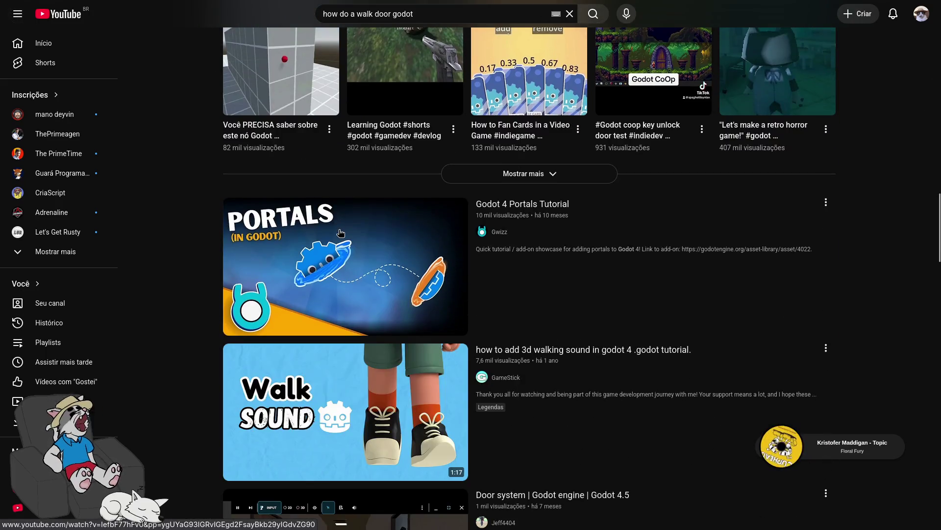
mouse_move(389, 278)
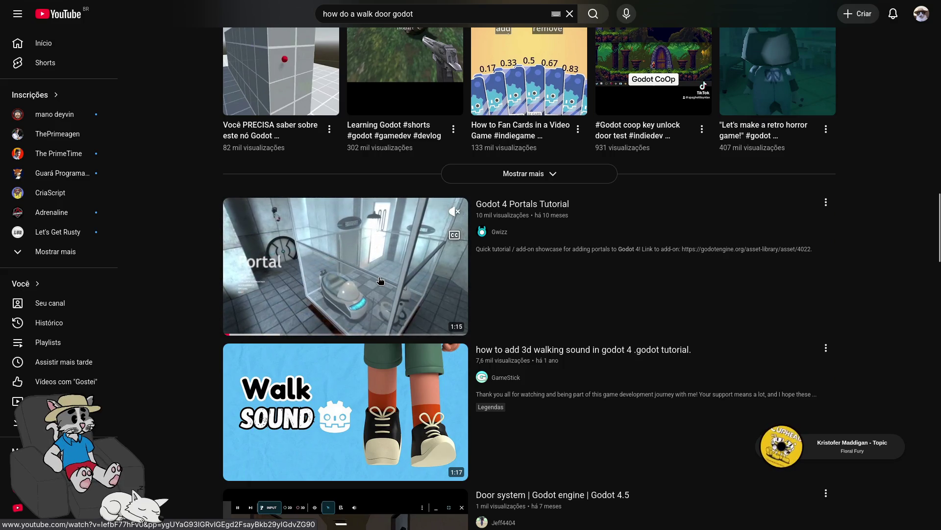
scroll(363, 265, down, 4)
mouse_move(352, 252)
scroll(352, 252, down, 1)
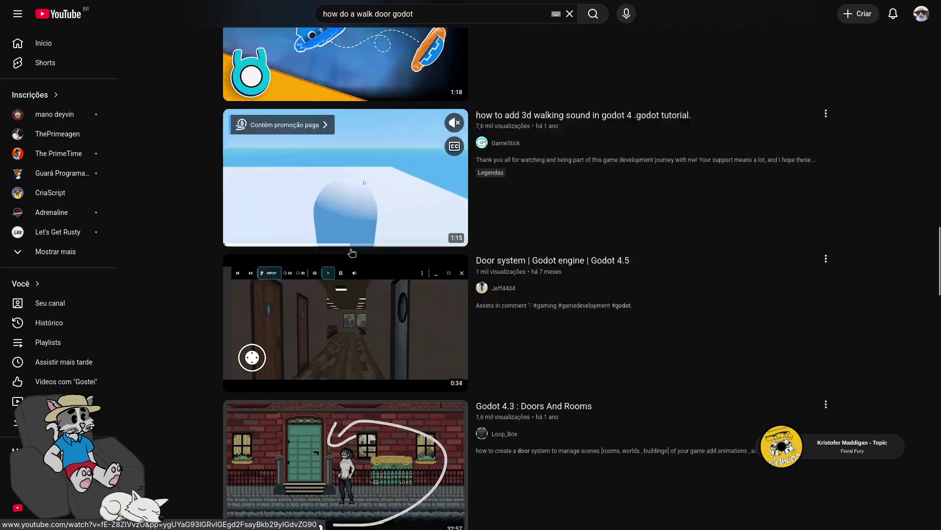
scroll(353, 252, down, 2)
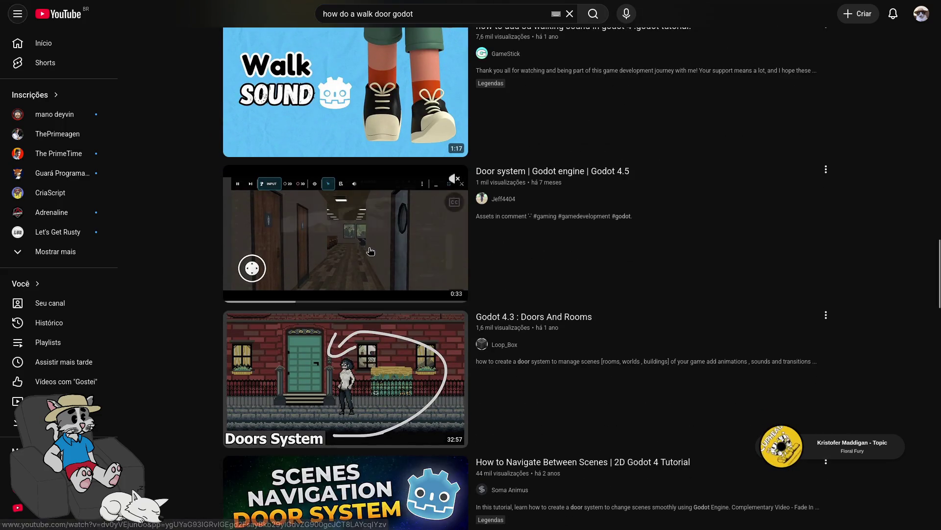
click(370, 251)
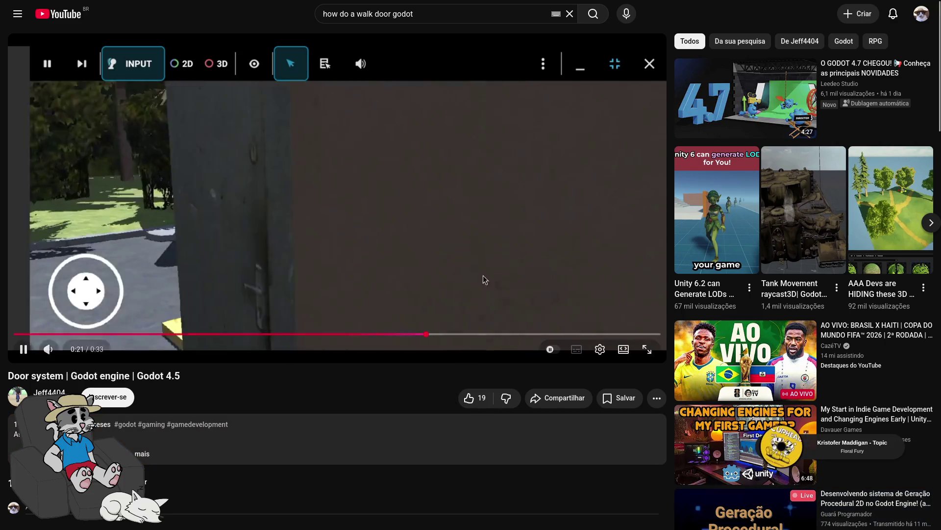
key(alt+Left)
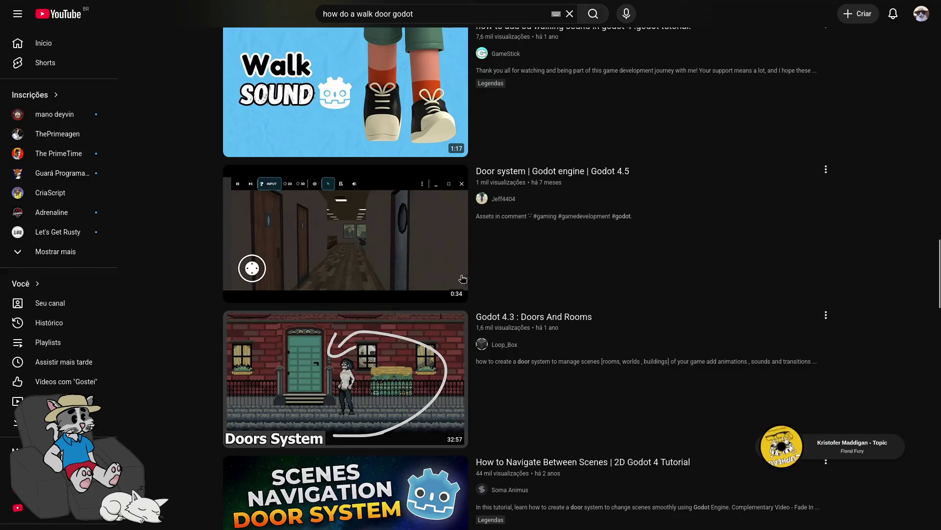
scroll(358, 228, down, 3)
scroll(358, 228, down, 1)
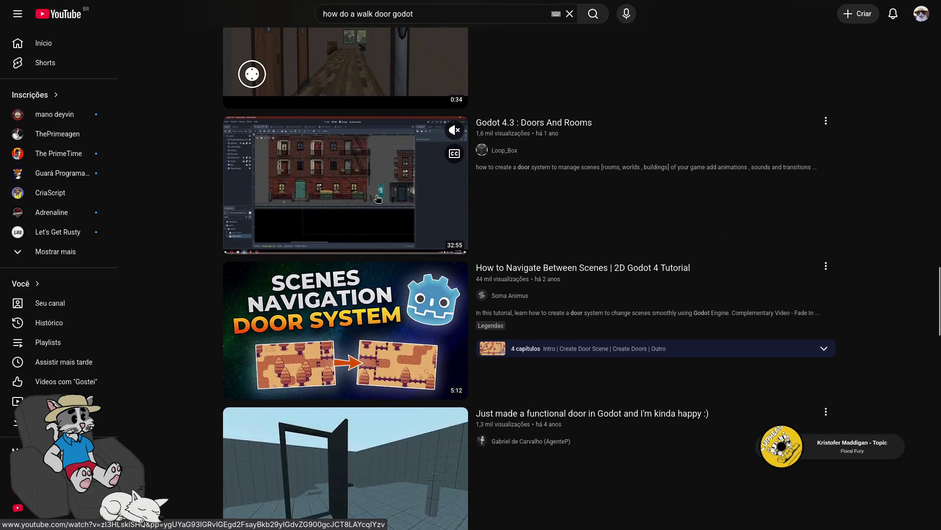
scroll(372, 212, down, 2)
mouse_move(363, 214)
scroll(360, 222, down, 2)
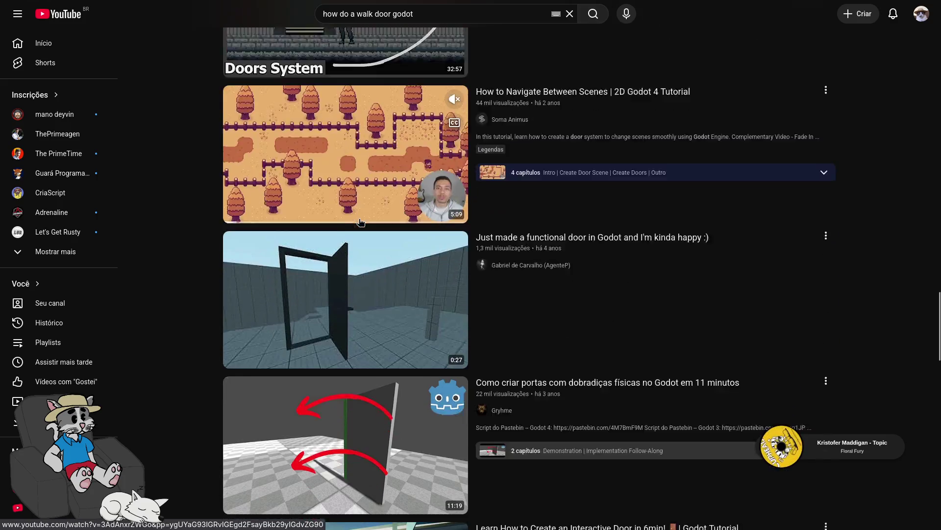
mouse_move(344, 245)
scroll(346, 235, down, 1)
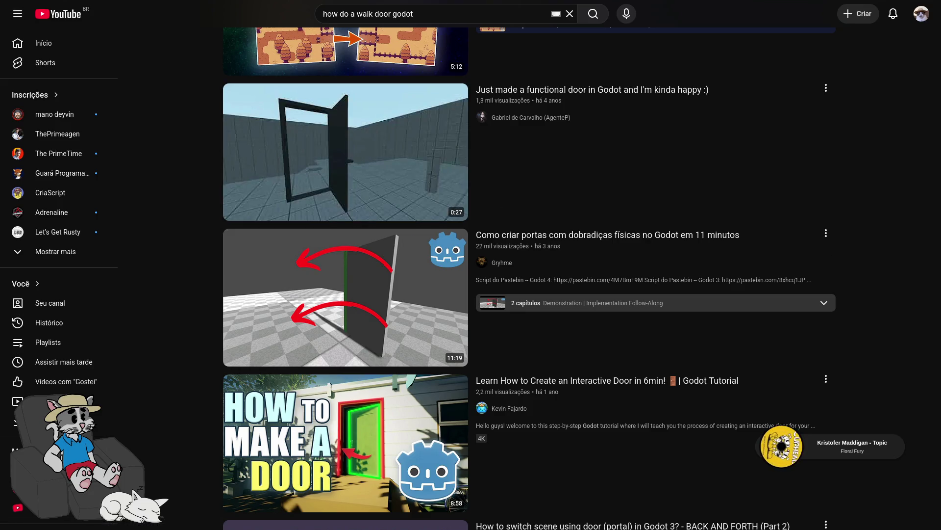
scroll(740, 326, down, 1)
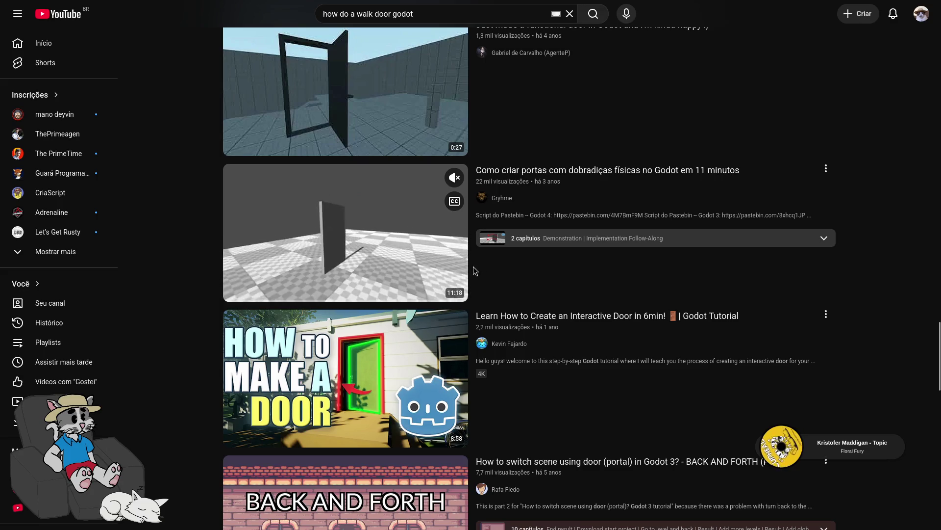
mouse_move(410, 179)
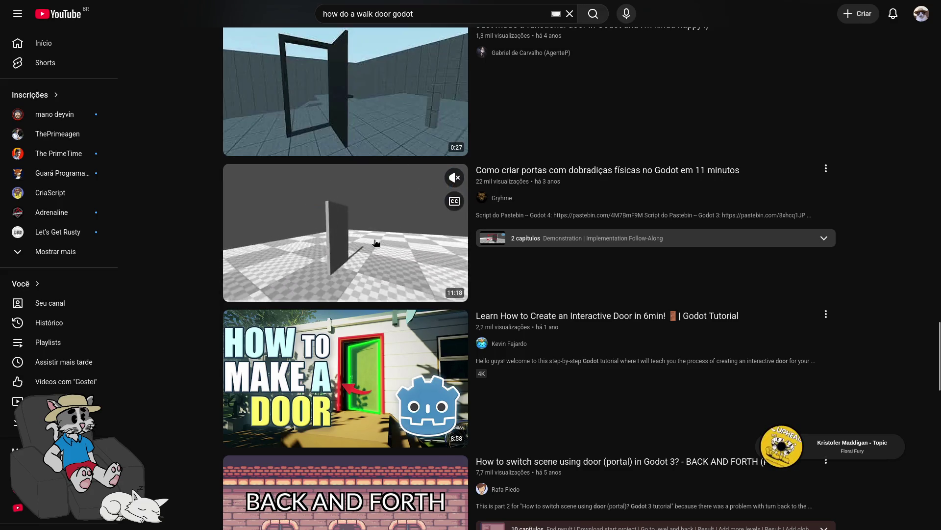
click(316, 271)
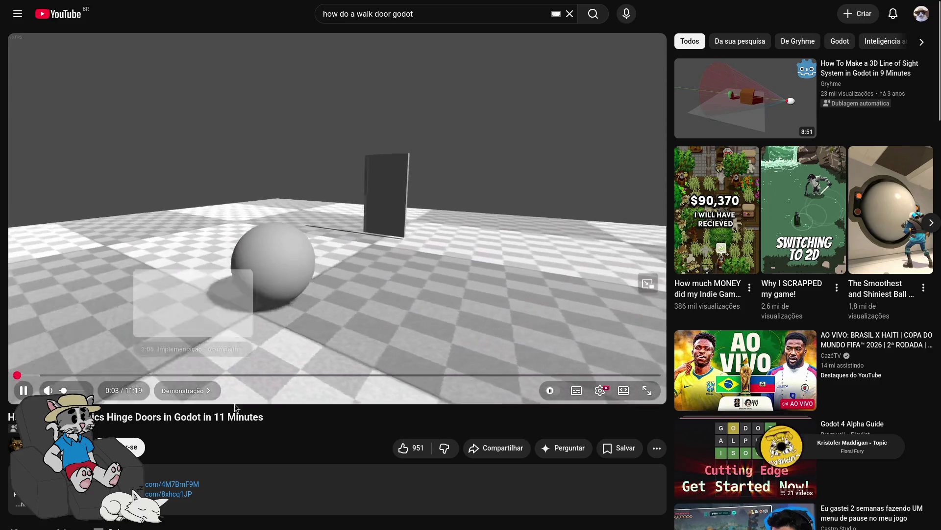
Pause the hinge doors video and open its Godot 4 Pastebin script with _physics_process and interactWithDoor
click(237, 319)
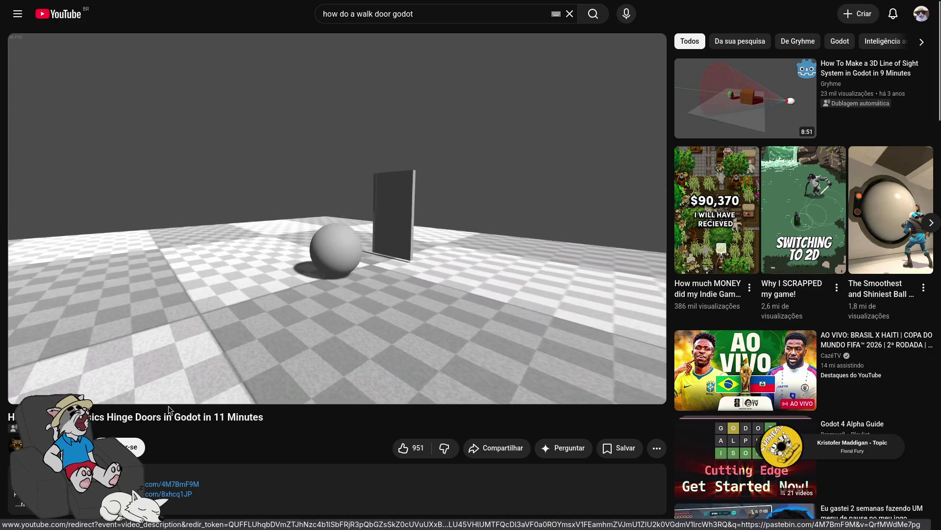
click(165, 455)
scroll(277, 260, down, 5)
scroll(277, 260, down, 1)
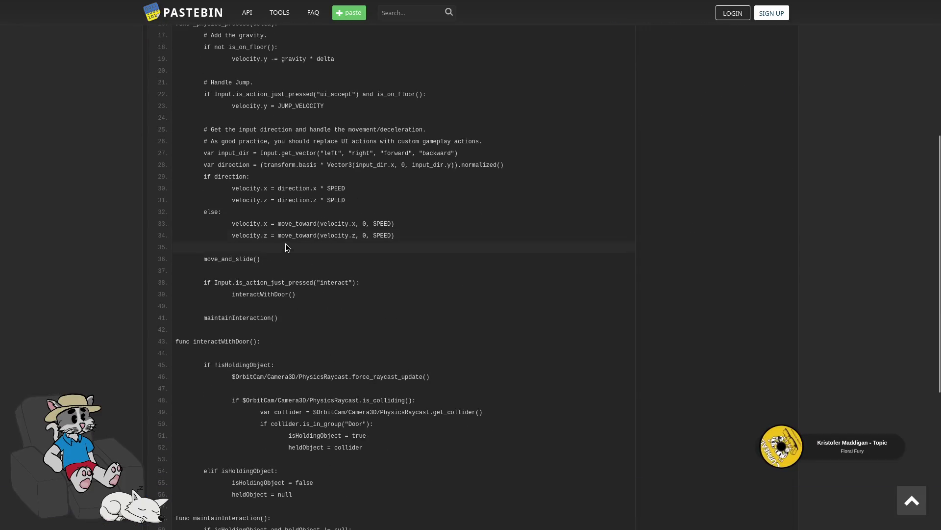
Read through the Pastebin door script, then resume the Physics Hinge Doors tutorial at 0:57
scroll(298, 220, down, 4)
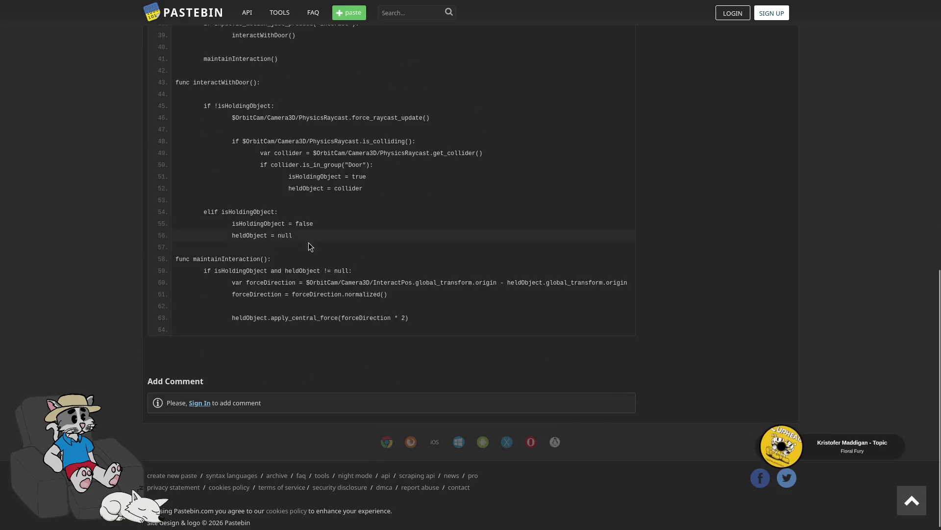
scroll(309, 248, up, 2)
scroll(311, 264, up, 3)
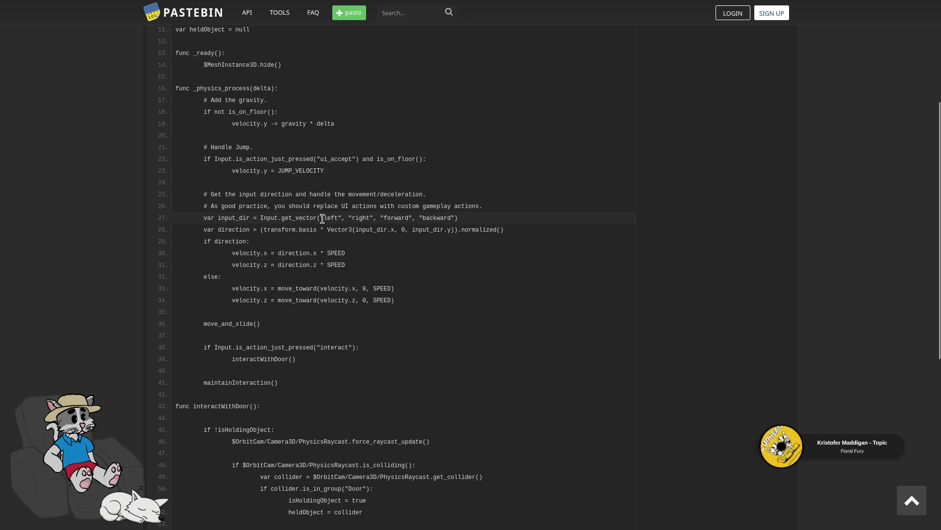
scroll(300, 218, up, 2)
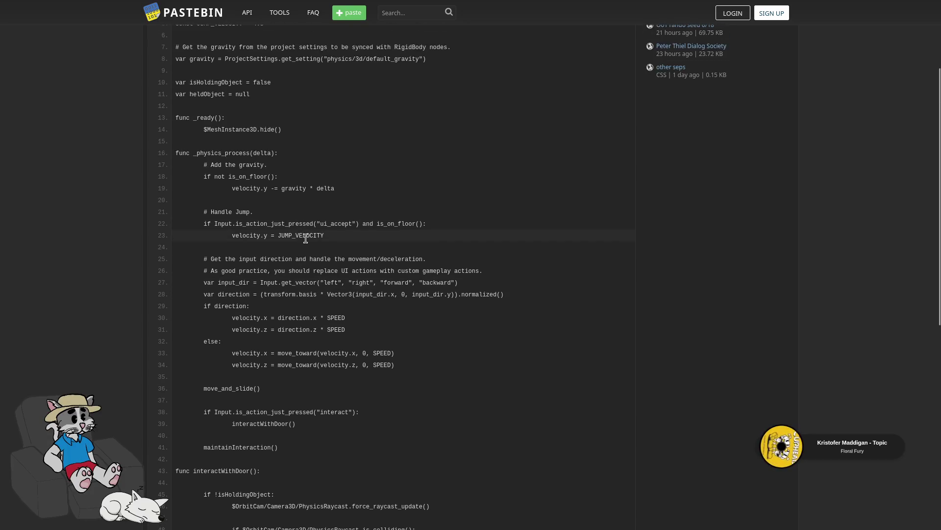
click(98, 8)
click(256, 332)
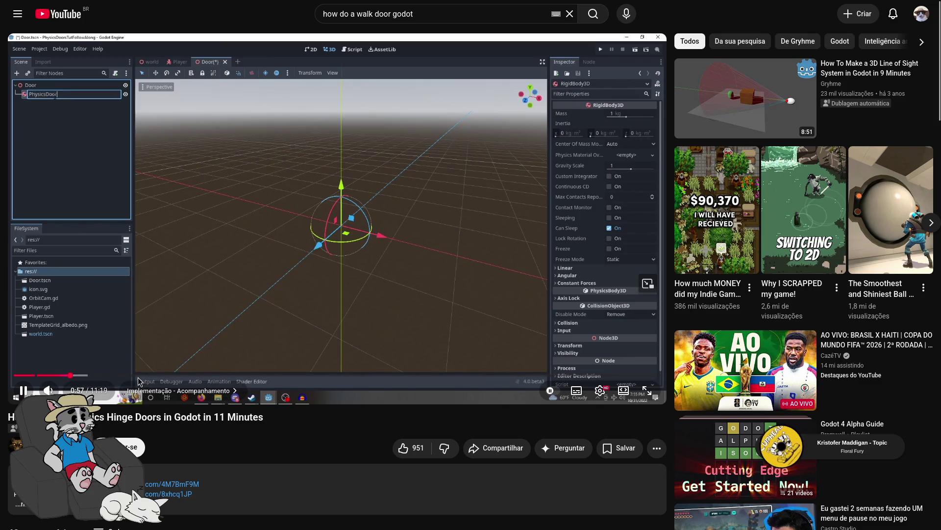
Skip the hinge doors tutorial through 2:03, 2:50 and 4:02 to the in-game door test
click(132, 375)
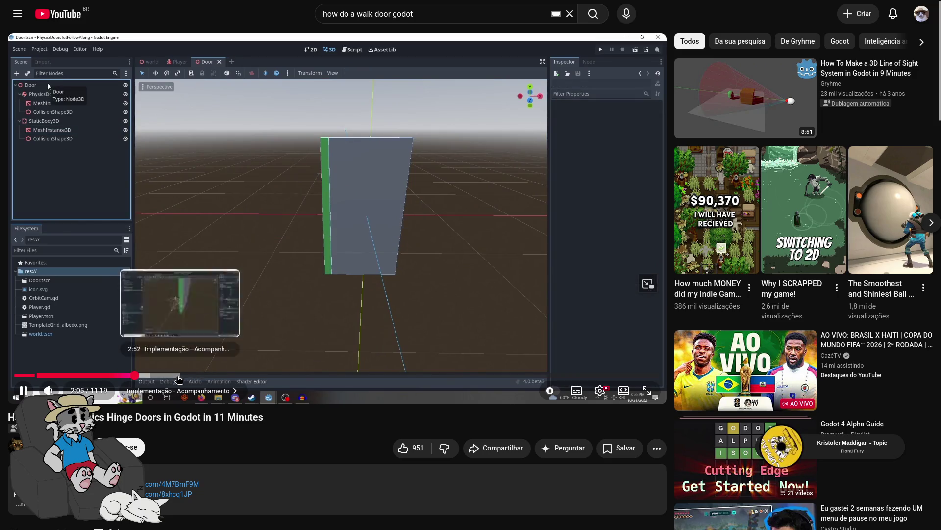
click(180, 375)
drag(200, 375, 357, 375)
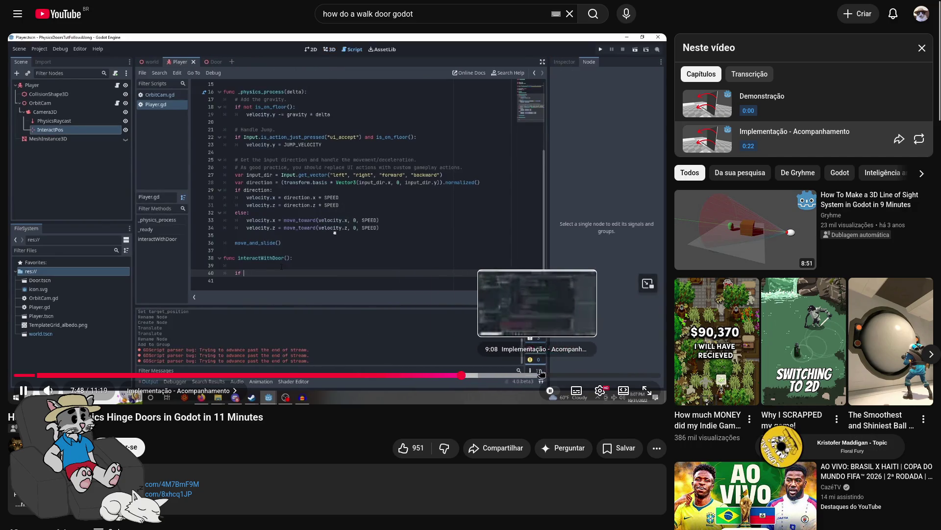
click(639, 375)
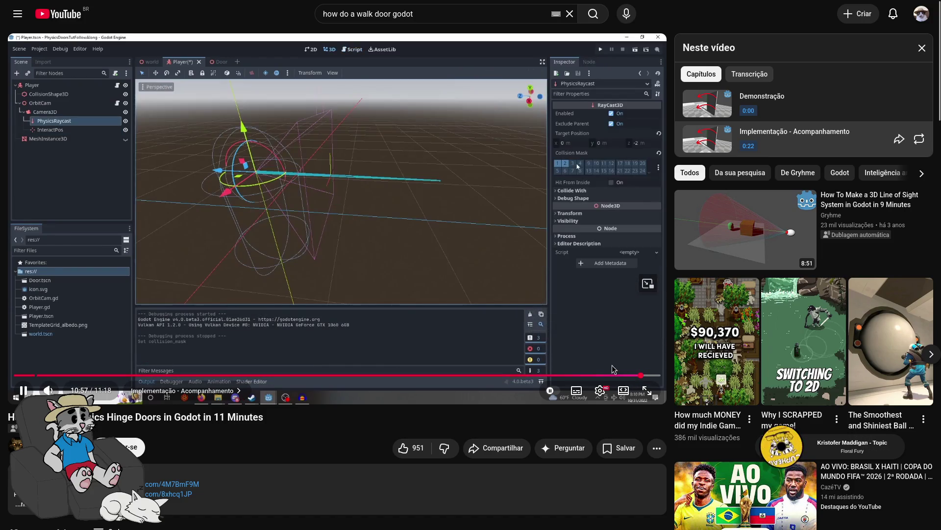
click(650, 375)
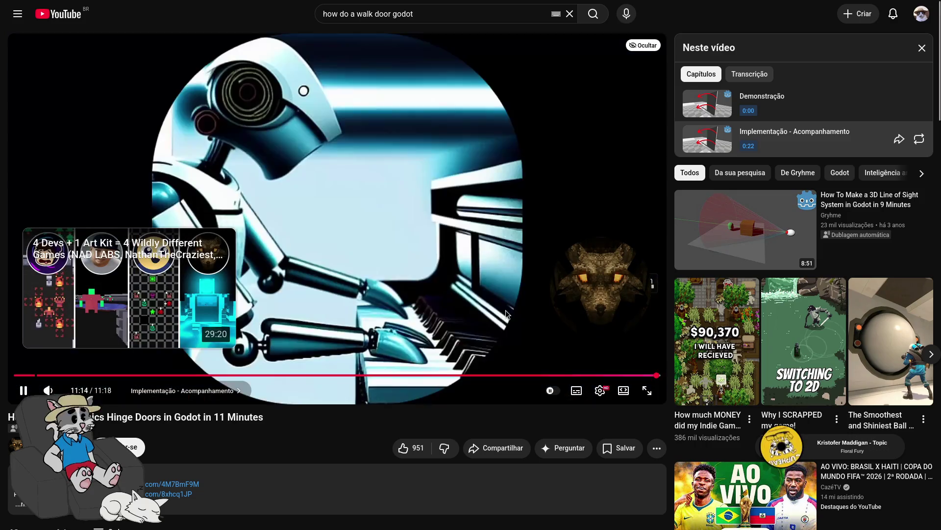
Pause the video, look at its comments, return to the search results and exit fullscreen
click(456, 278)
scroll(456, 278, down, 9)
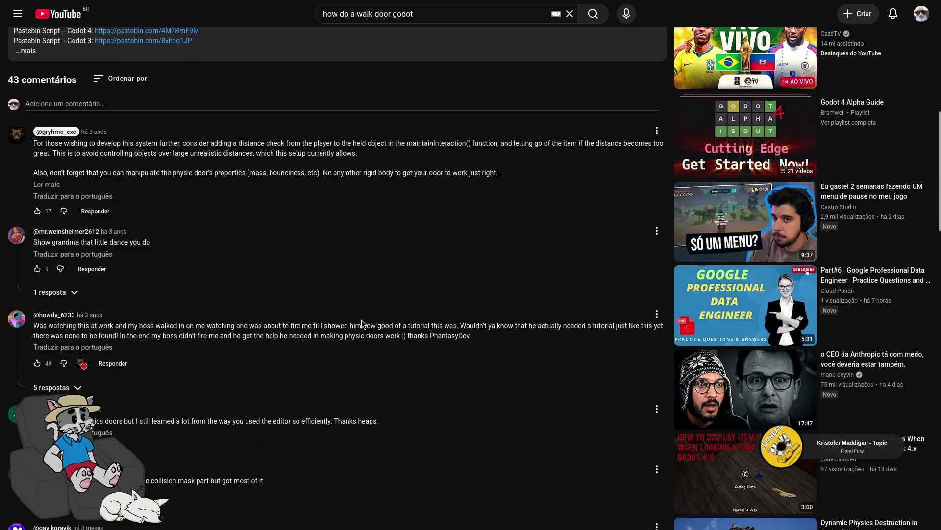
scroll(343, 314, down, 3)
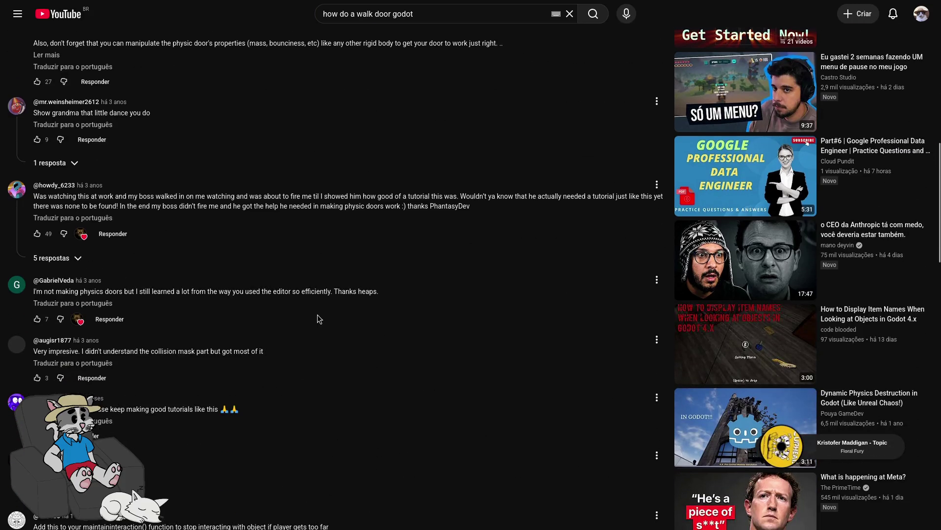
key(alt+Left)
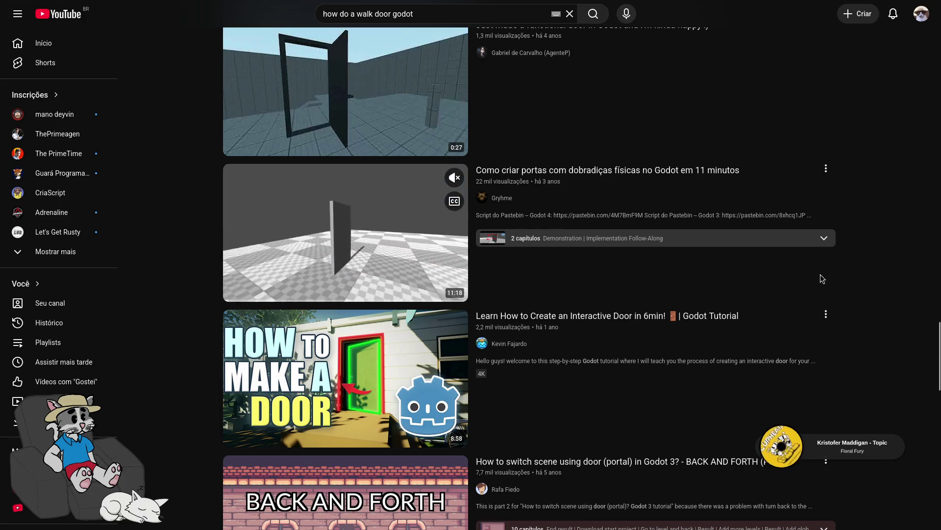
key(F11)
key(alt+Tab)
key(ctrl+z)
key(ctrl+z)
key(ctrl+z)
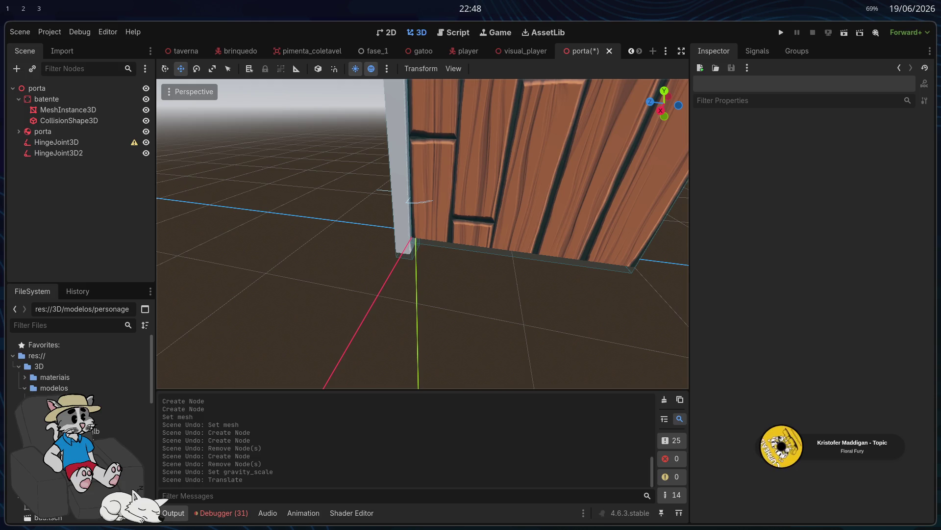
key(super+Right)
key(super+Right)
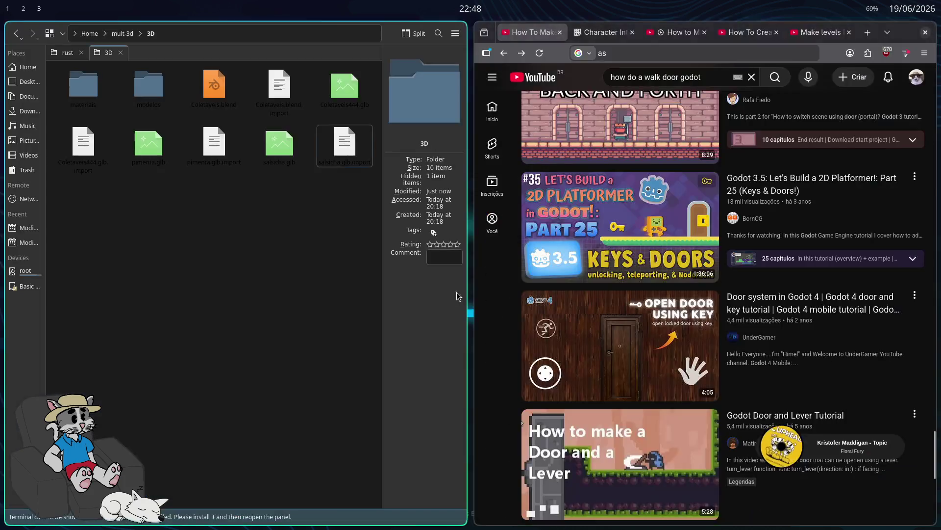
key(F11)
scroll(358, 289, up, 4)
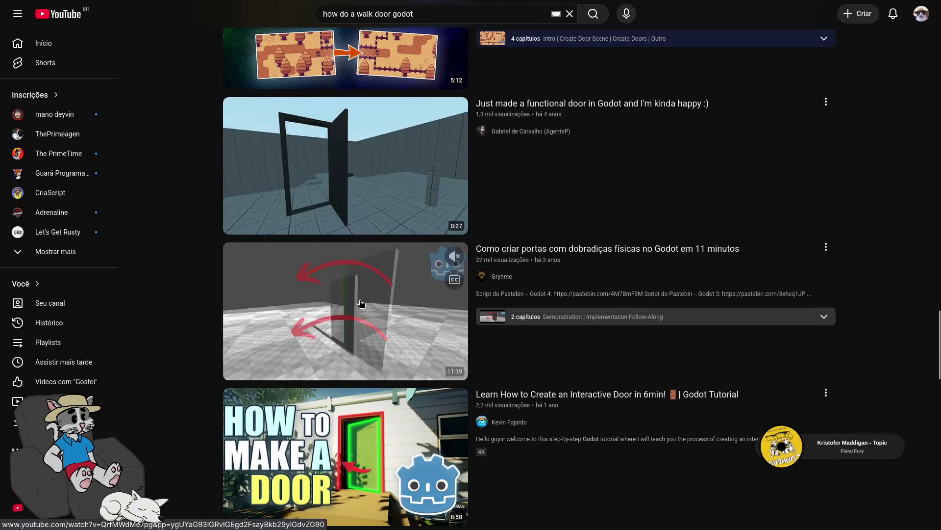
scroll(358, 289, down, 13)
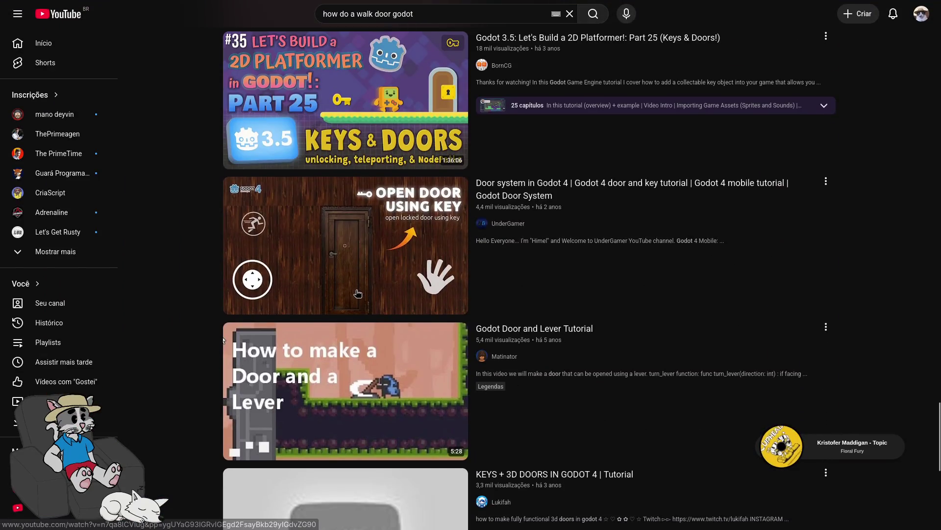
scroll(359, 284, down, 8)
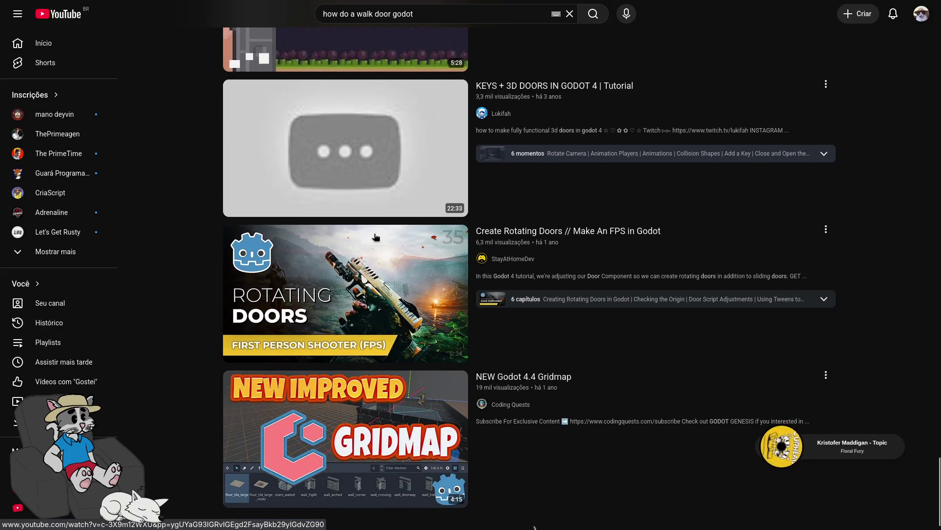
scroll(386, 212, down, 2)
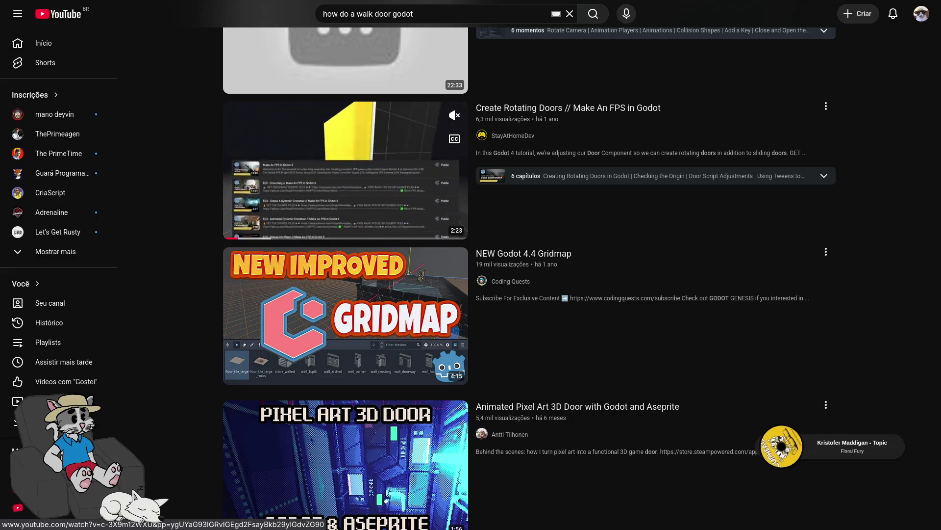
scroll(378, 257, down, 5)
scroll(378, 257, down, 3)
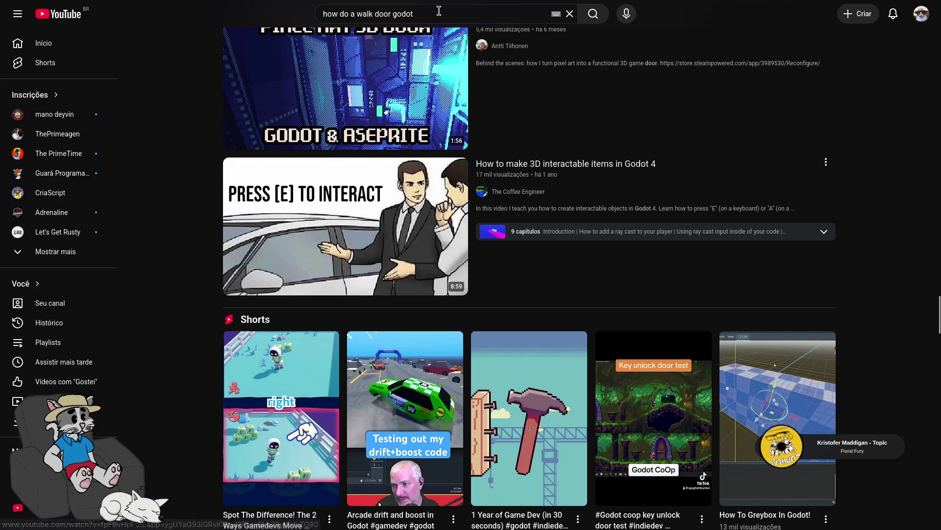
Search YouTube for 'procedural door on godot' and browse the results led by 'Easy Modular Doors in Godot'
text(proced)
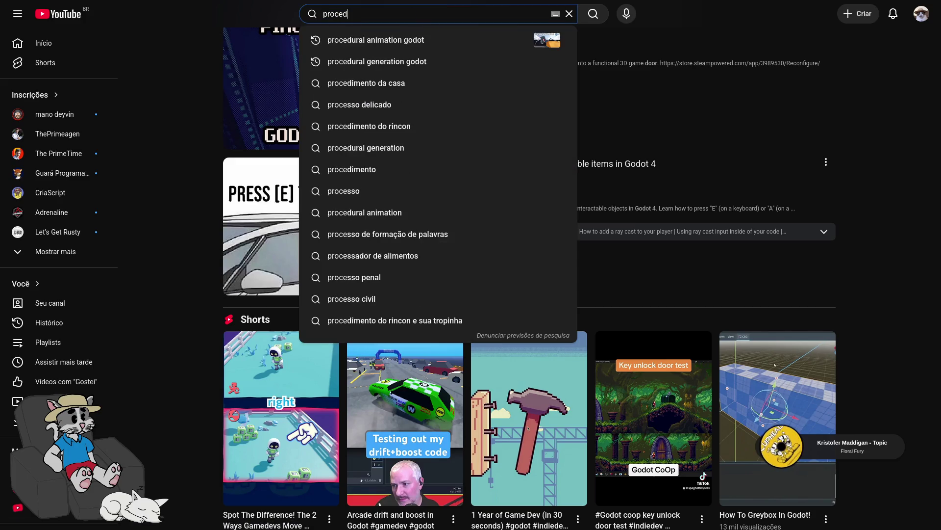
text(ural door on godot)
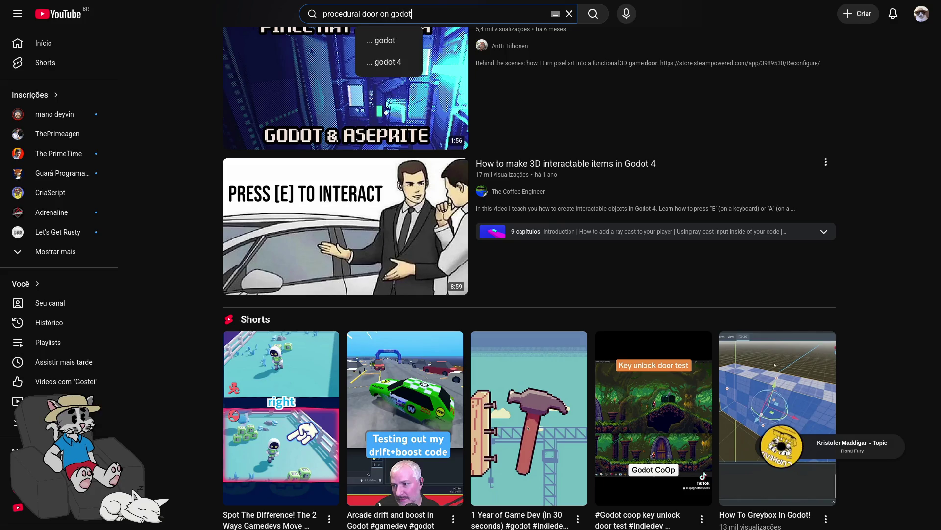
key(Return)
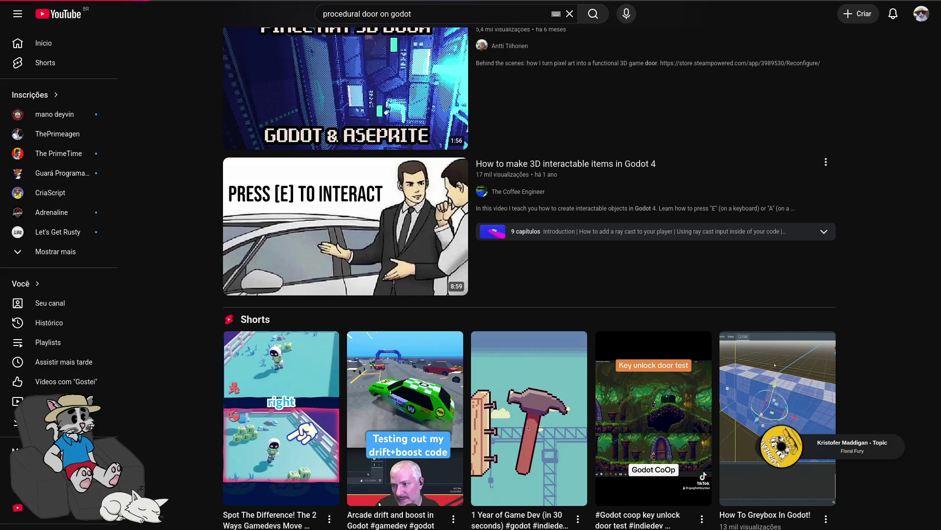
scroll(407, 390, down, 4)
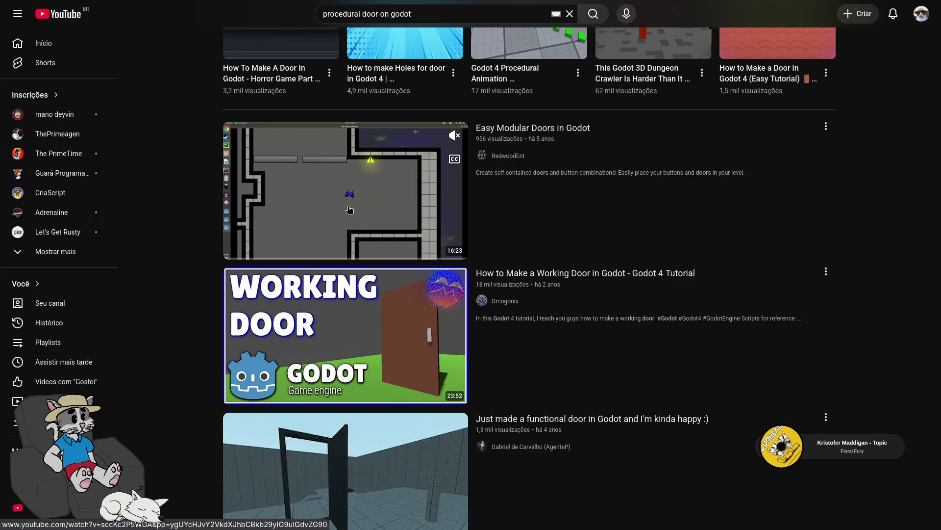
mouse_move(365, 334)
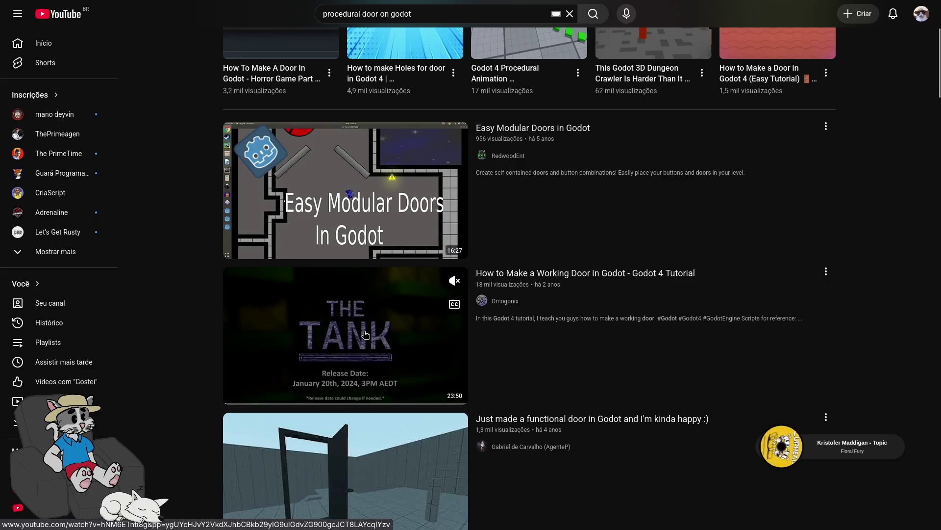
click(342, 227)
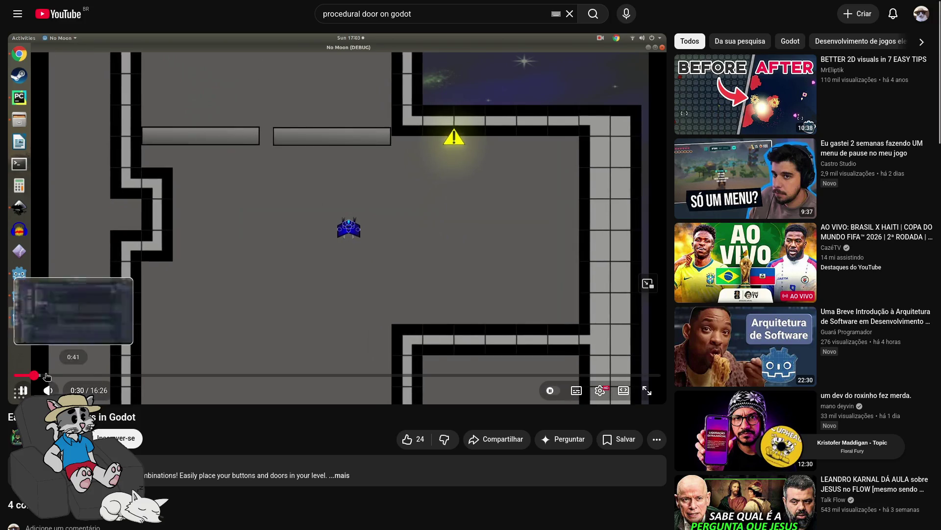
click(35, 375)
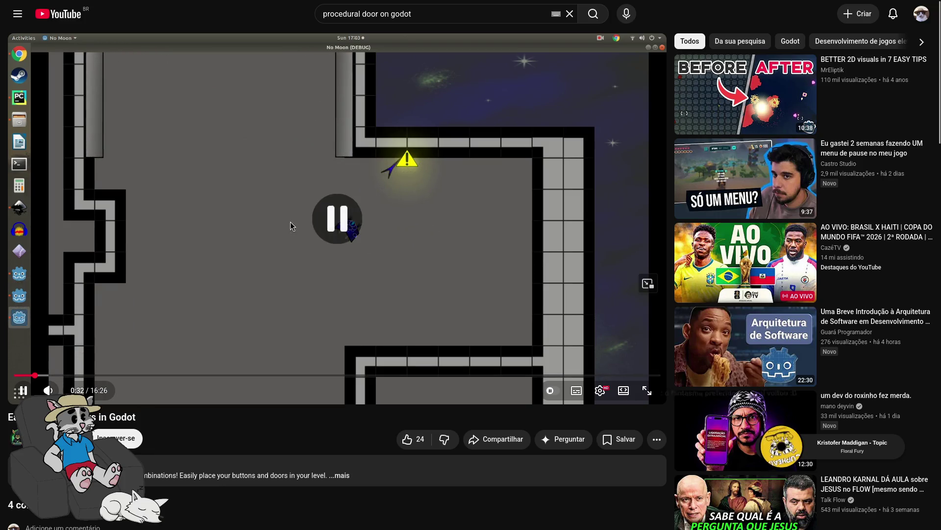
key(alt+Left)
mouse_move(402, 172)
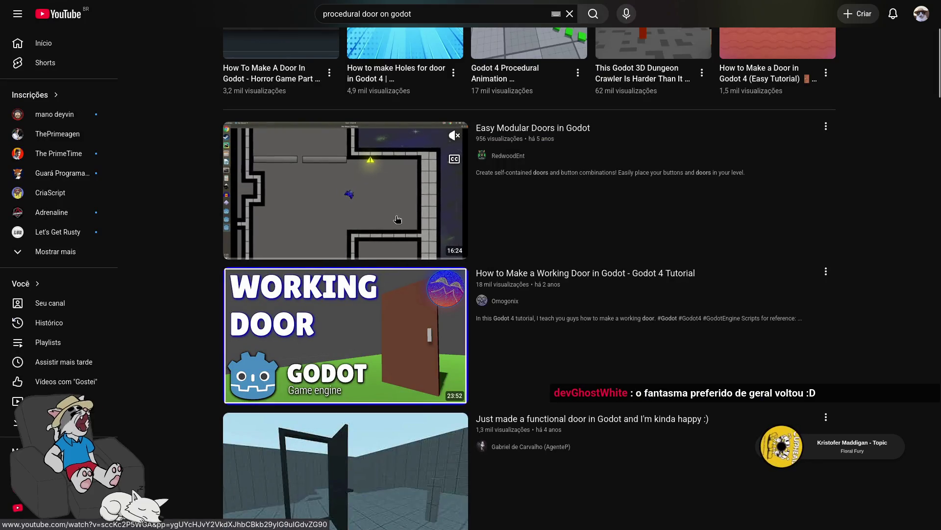
scroll(348, 168, down, 4)
mouse_move(349, 249)
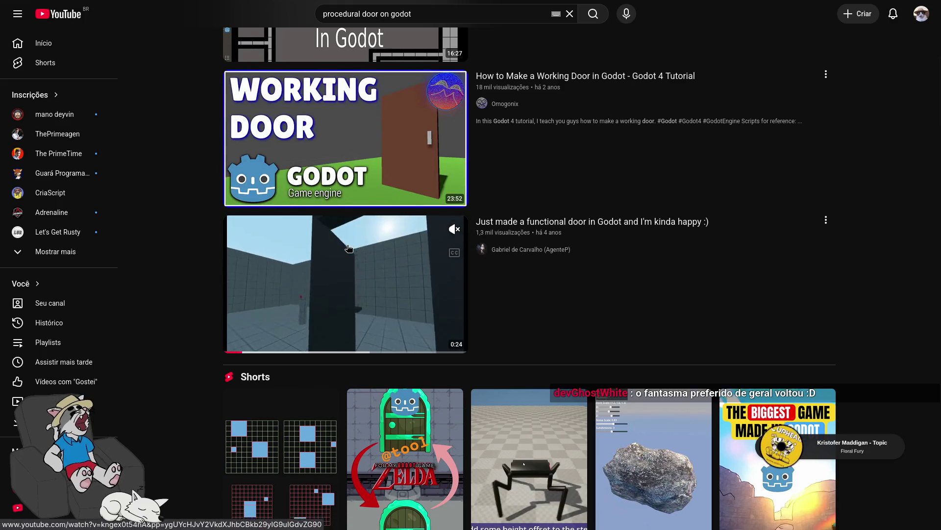
scroll(347, 245, down, 7)
scroll(337, 274, down, 8)
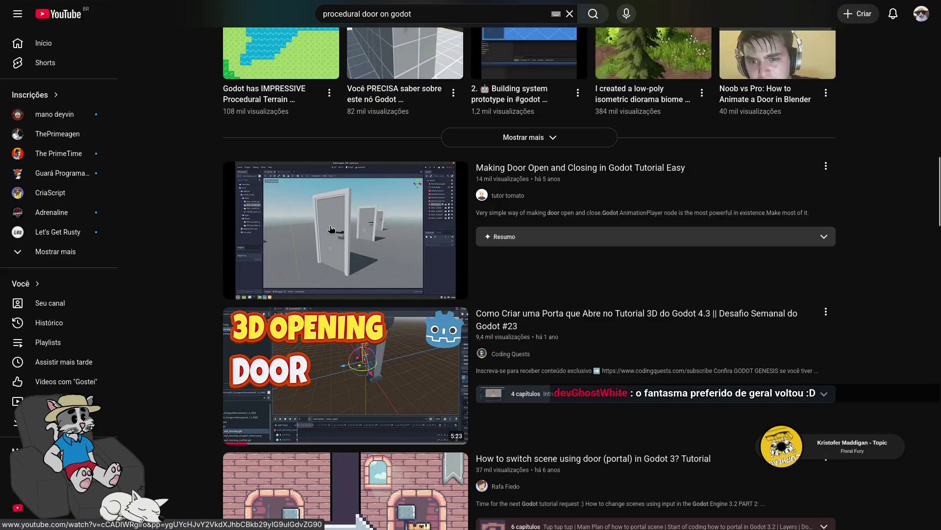
mouse_move(331, 229)
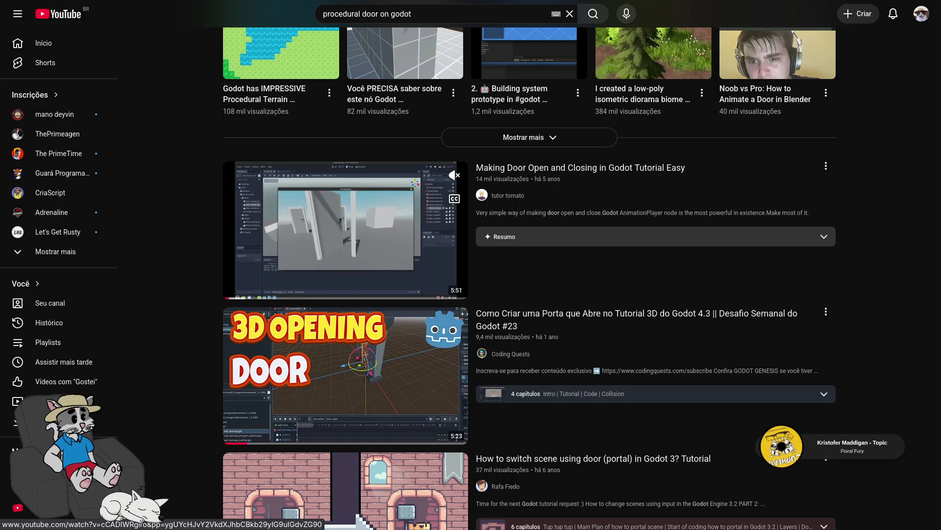
scroll(326, 244, down, 15)
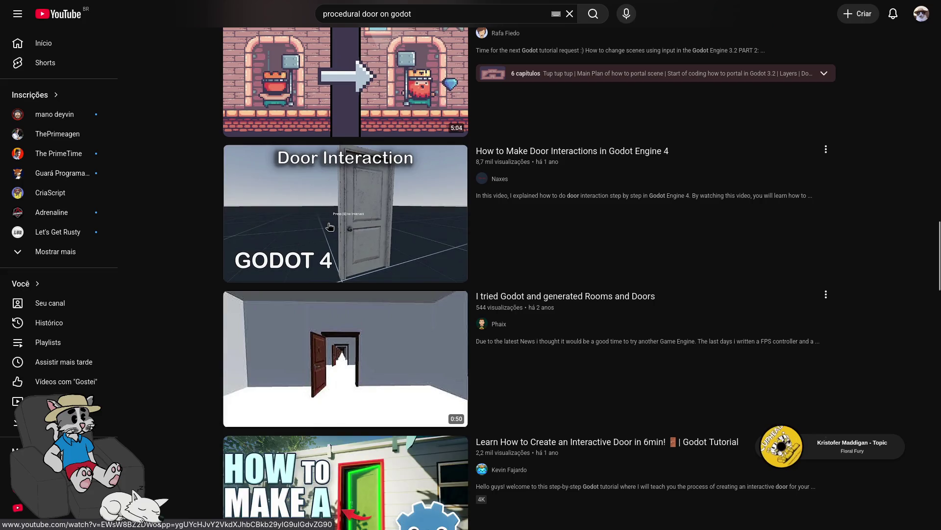
scroll(343, 240, down, 5)
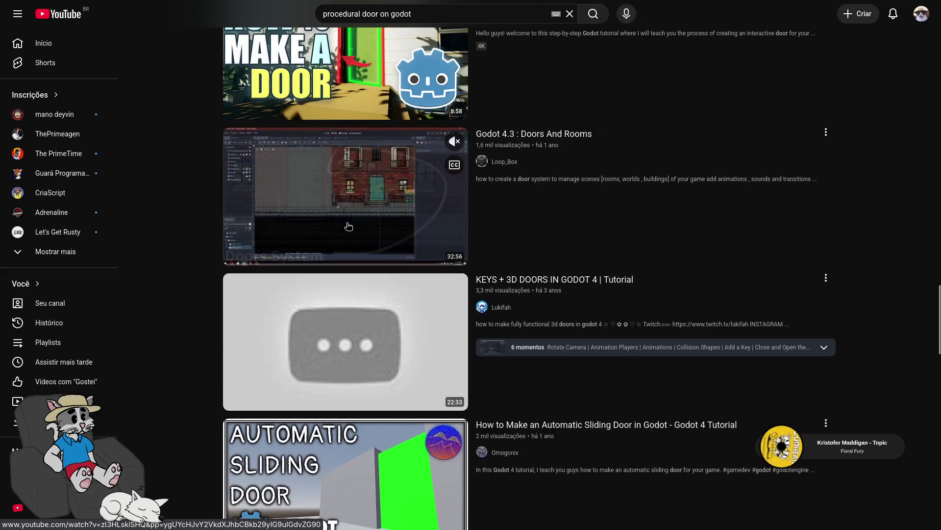
scroll(362, 350, down, 3)
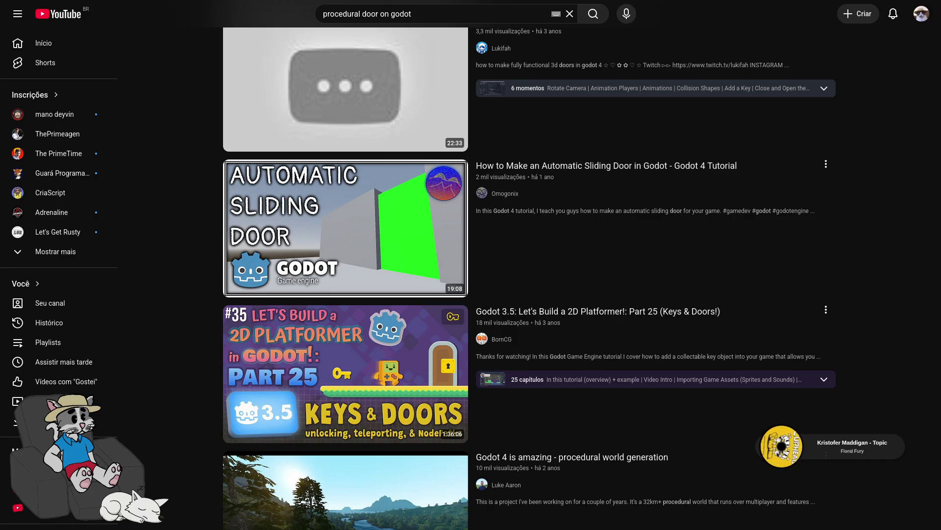
In Zed, rerun the Rust build and look through lobby.rs and portal.rs
key(super+2)
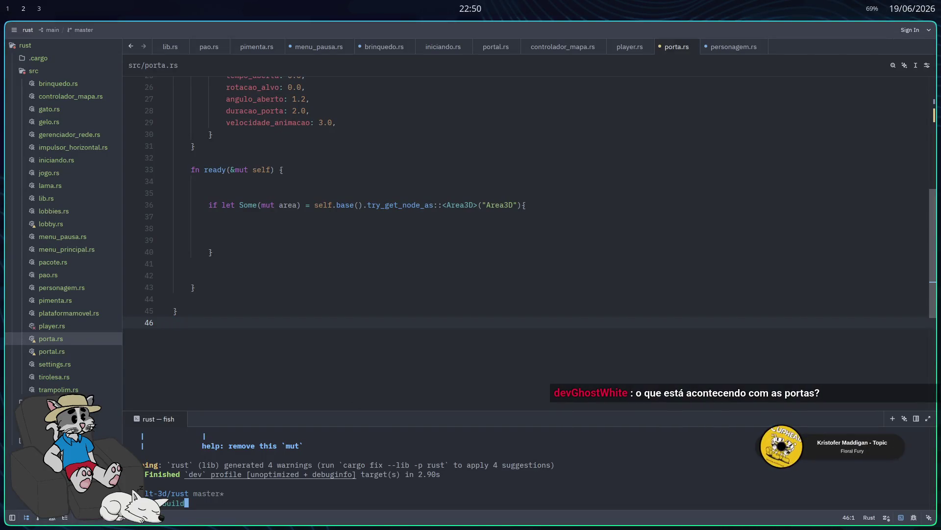
key(Return)
click(78, 228)
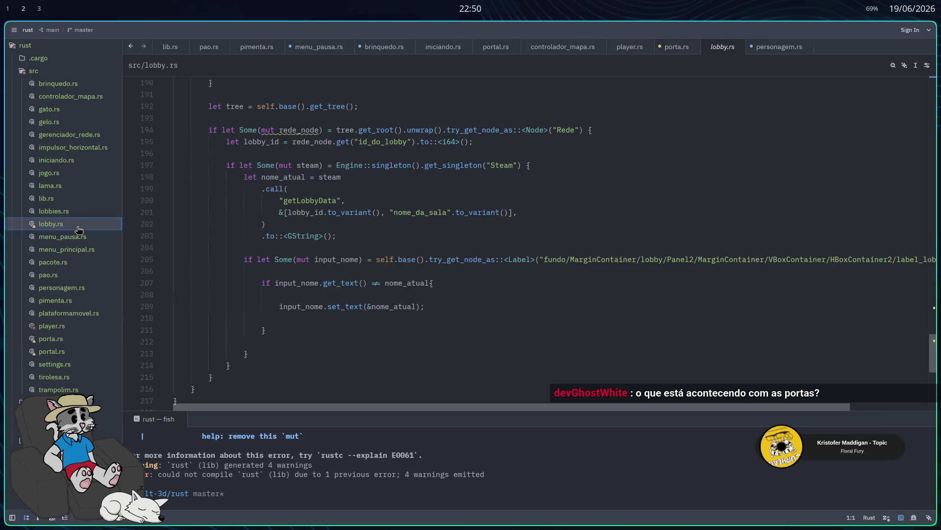
click(72, 352)
scroll(274, 349, up, 10)
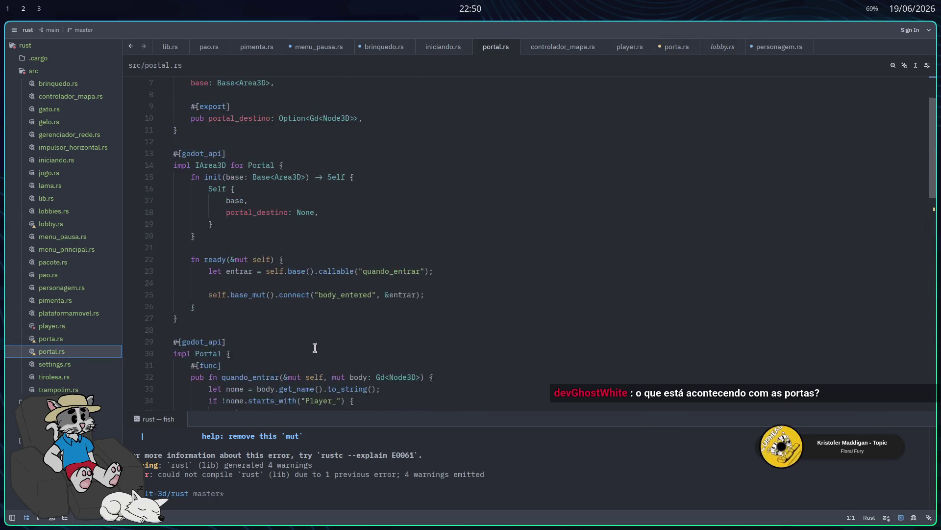
scroll(309, 353, down, 4)
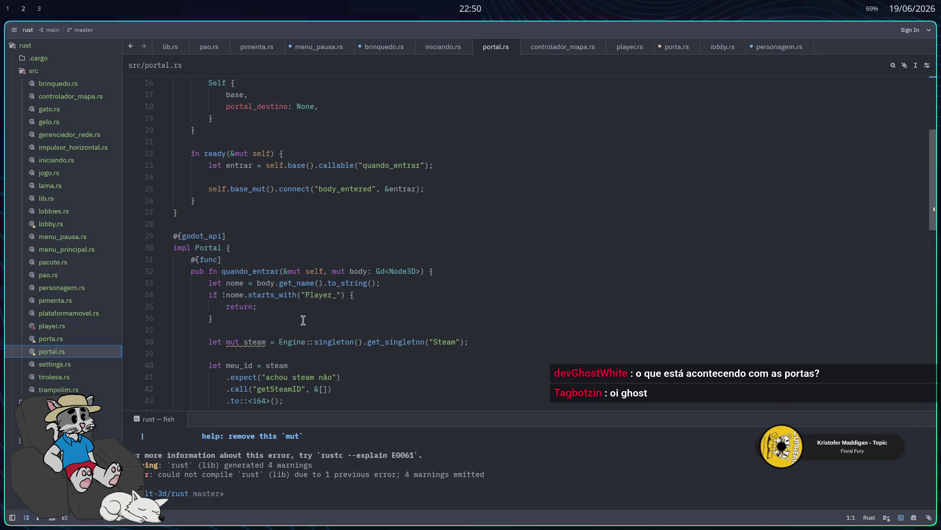
scroll(307, 314, down, 2)
Discard the unsaved edits to porta.rs and reload its RigidBody3D version from disk
click(85, 340)
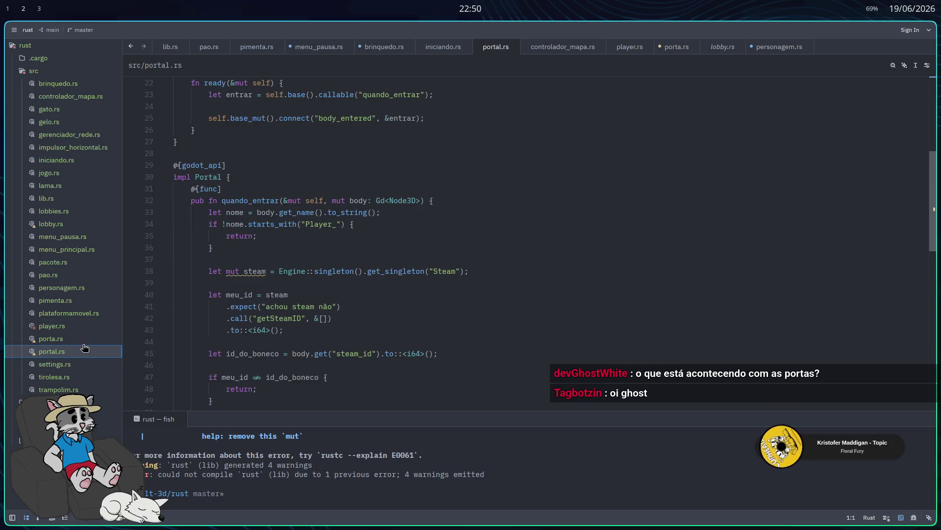
scroll(337, 326, up, 10)
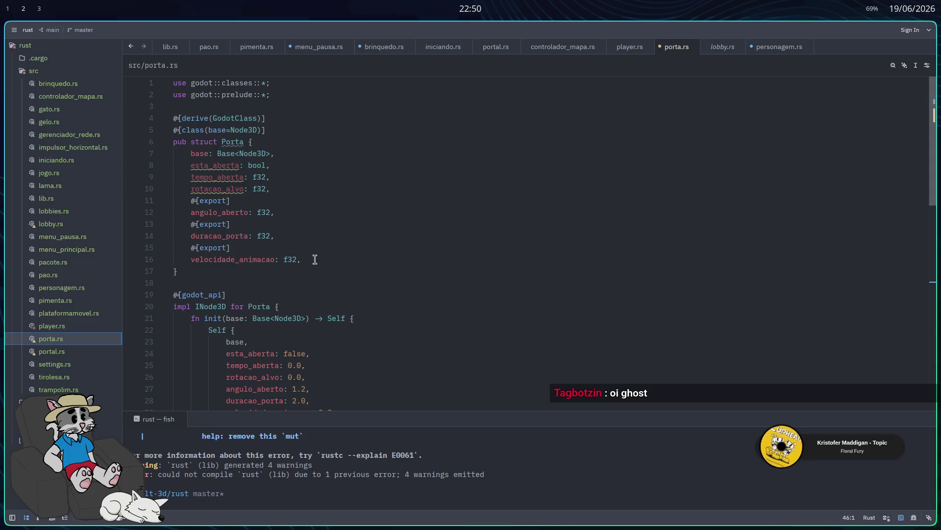
scroll(299, 198, down, 6)
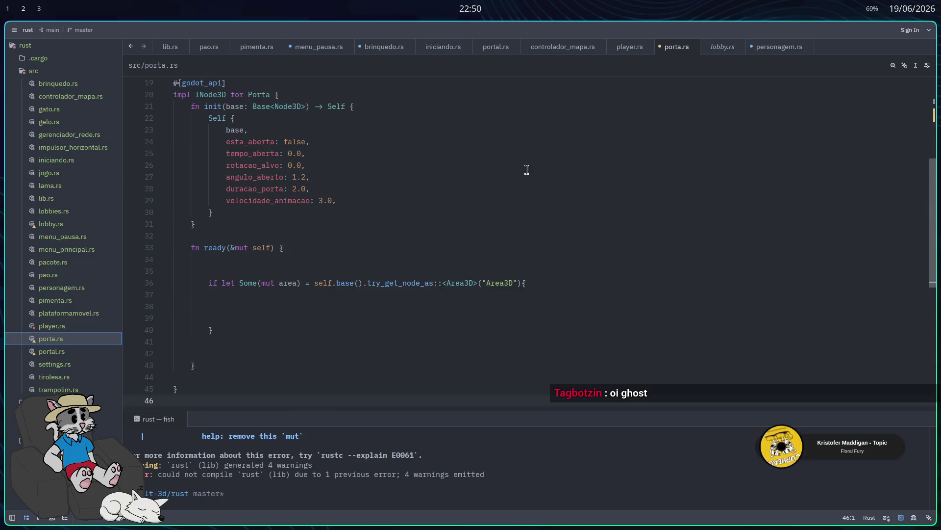
key(ctrl+s)
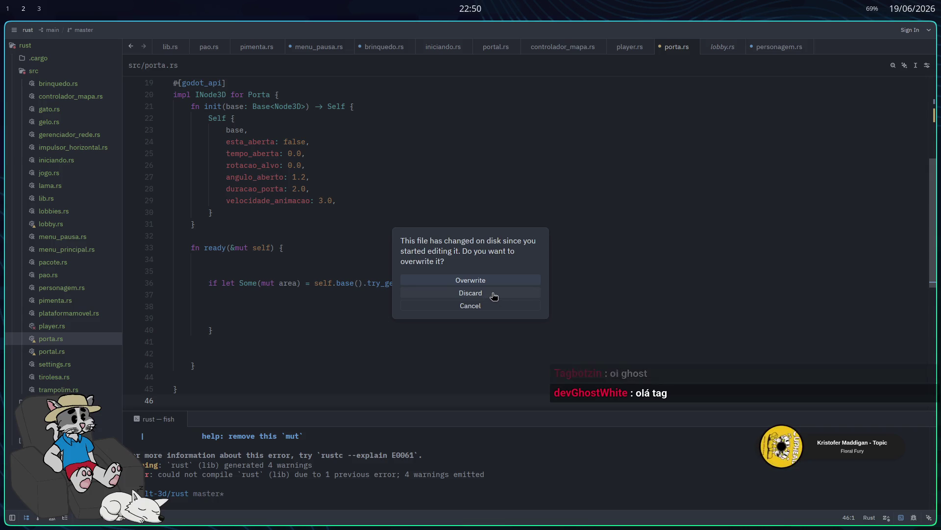
click(493, 293)
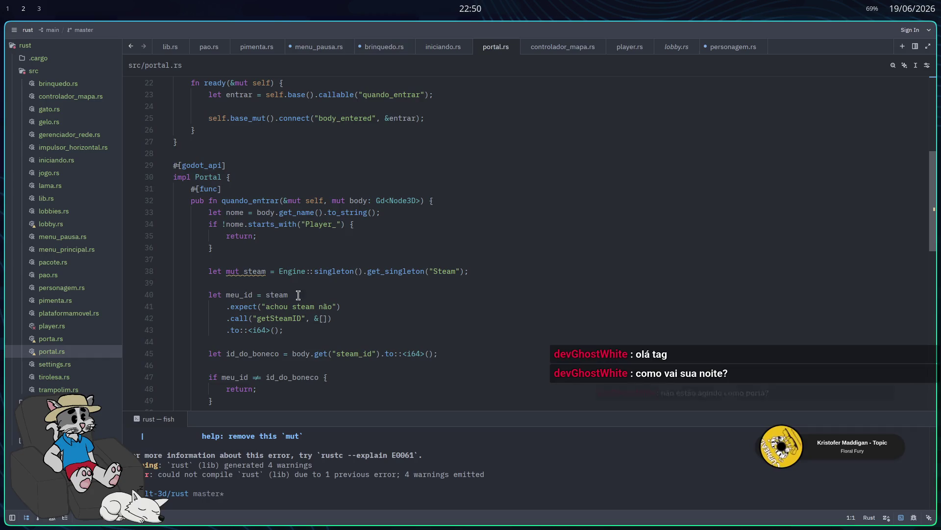
double_click(51, 341)
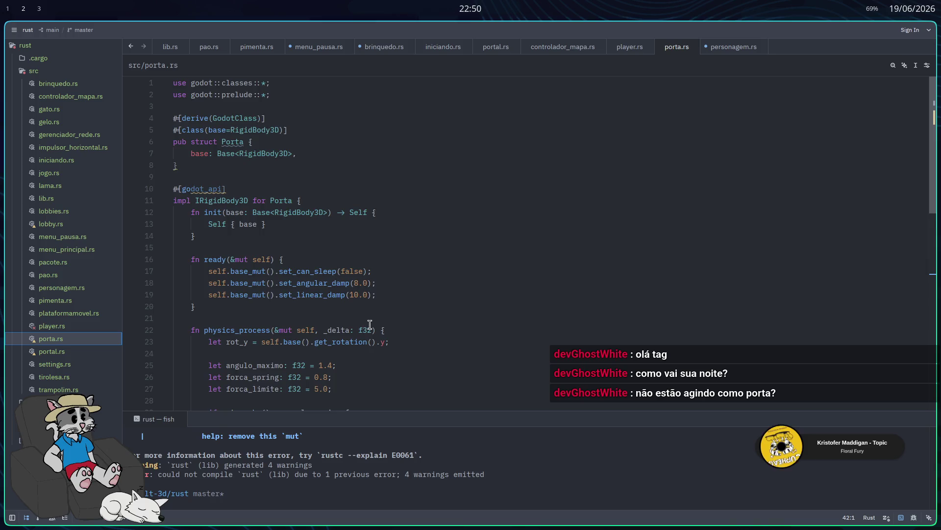
scroll(368, 327, down, 5)
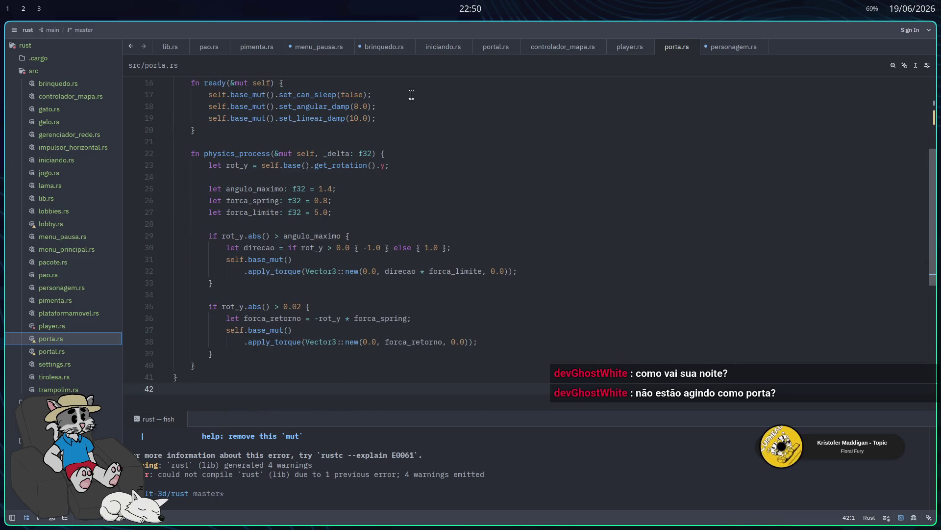
Close personagem.rs without saving its edits
click(727, 49)
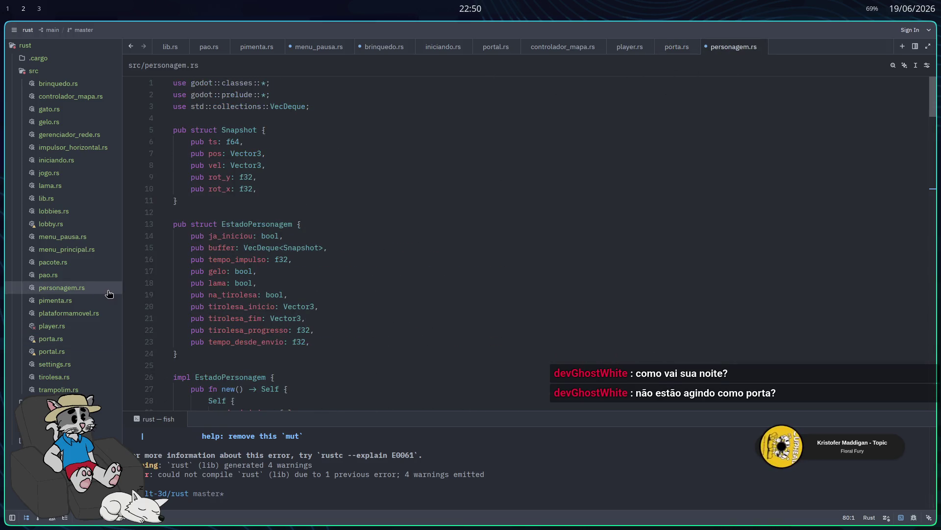
click(764, 47)
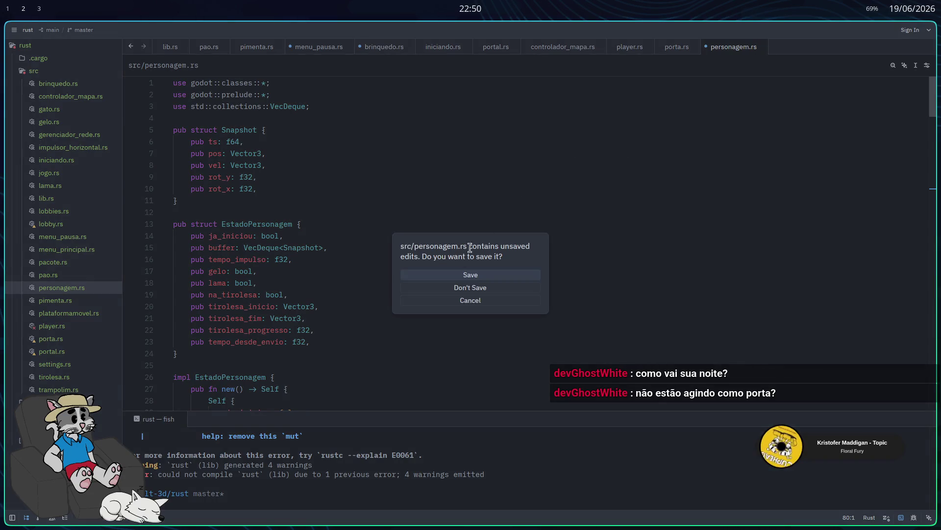
click(488, 289)
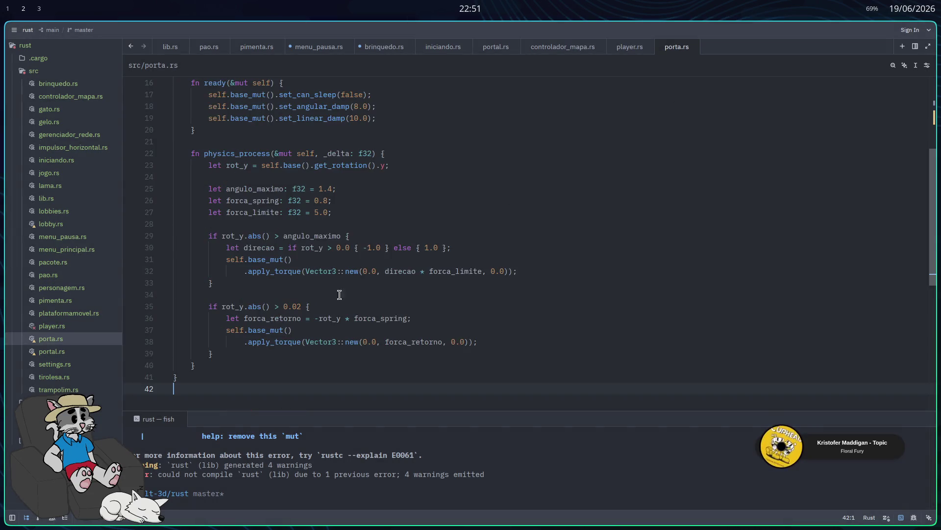
Open player.rs and rebuild, revealing the extra apply_impulse argument error
click(52, 326)
scroll(355, 319, down, 5)
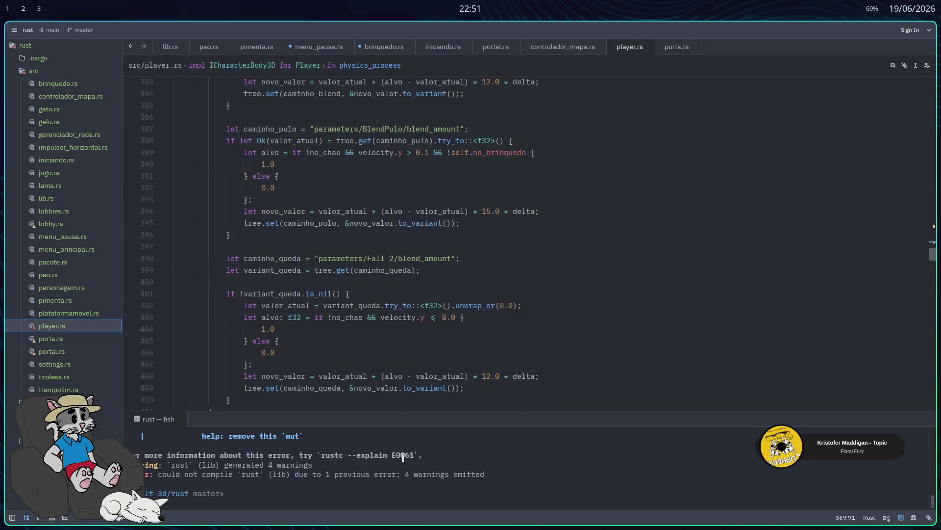
key(Return)
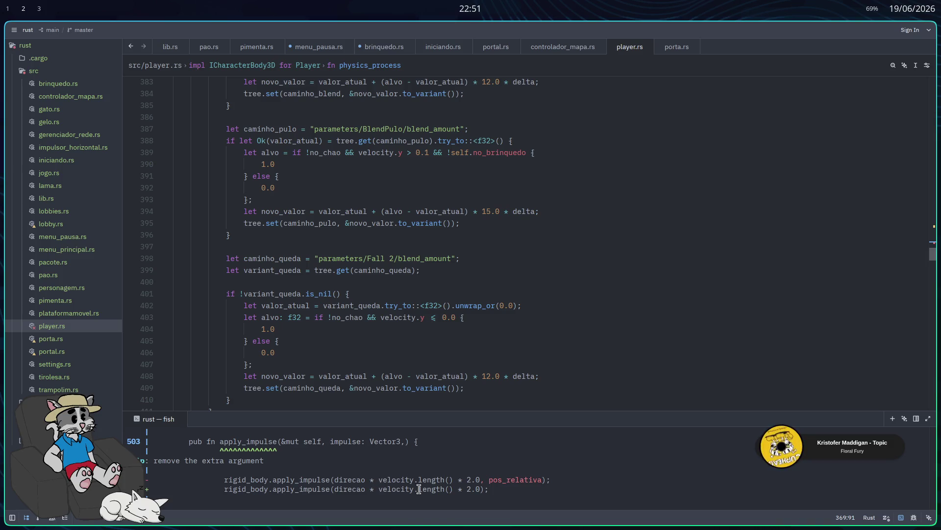
scroll(416, 490, up, 1)
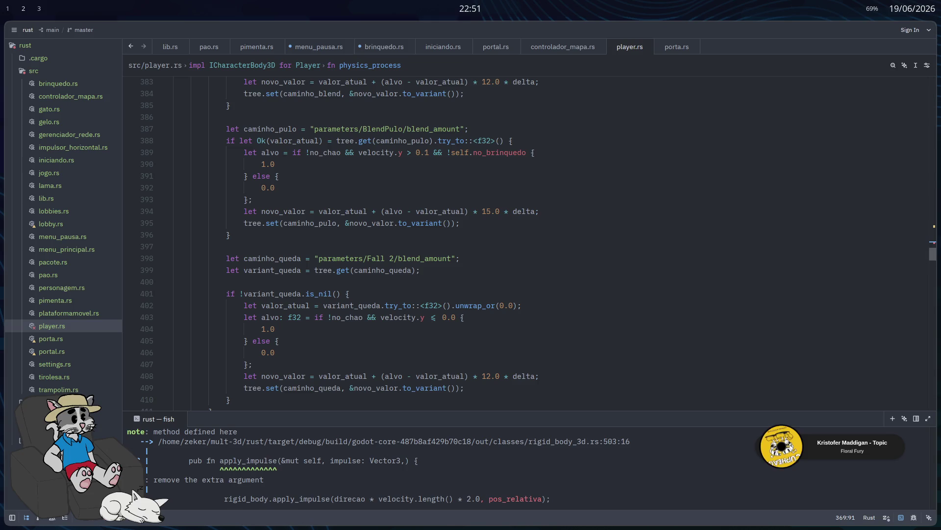
key(super+2)
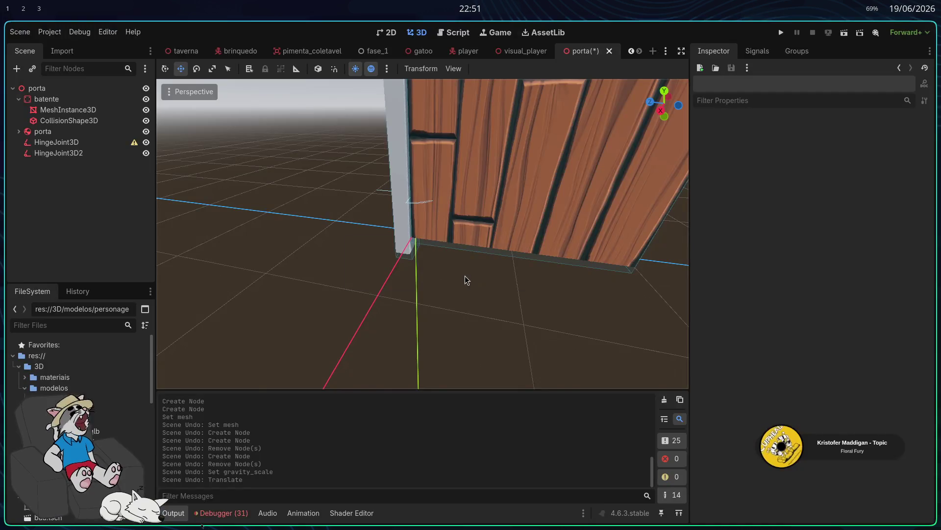
In Godot, delete the batente frame node together with its children
key(super+3)
scroll(319, 210, down, 5)
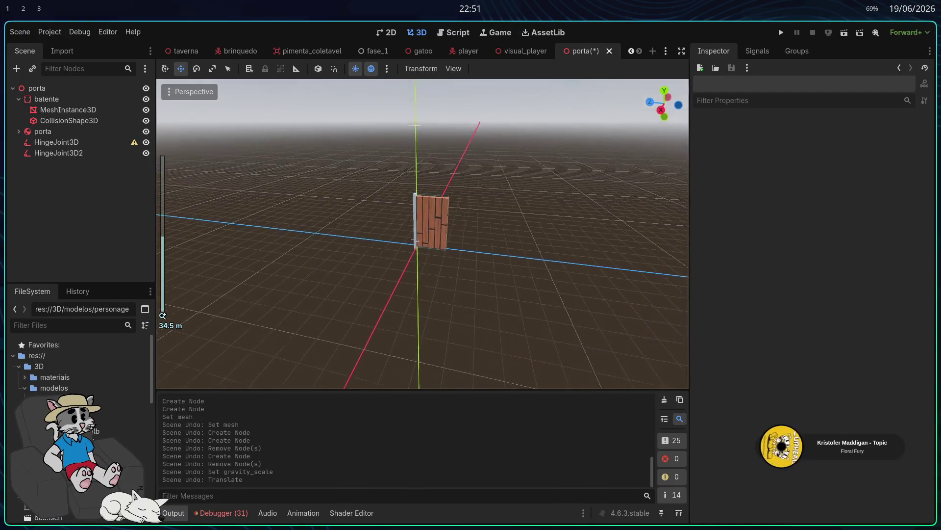
scroll(319, 210, up, 3)
scroll(426, 226, up, 6)
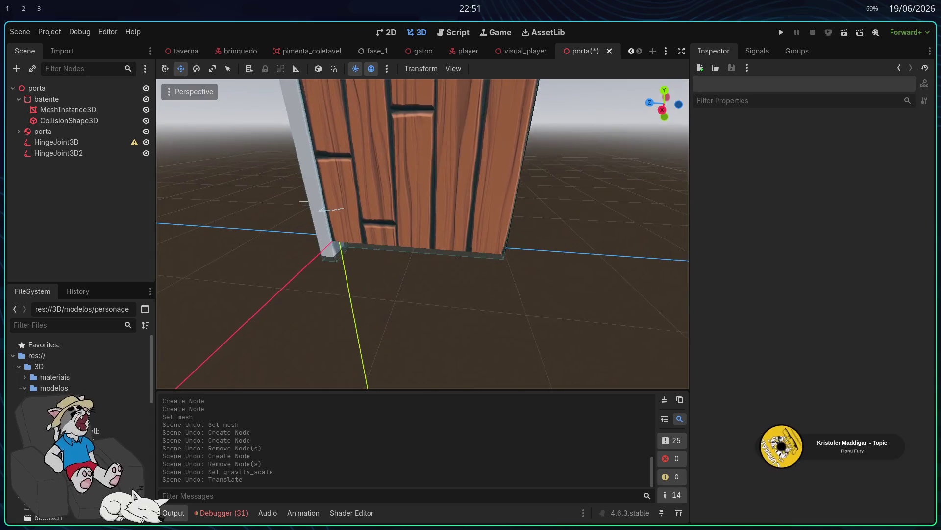
click(64, 152)
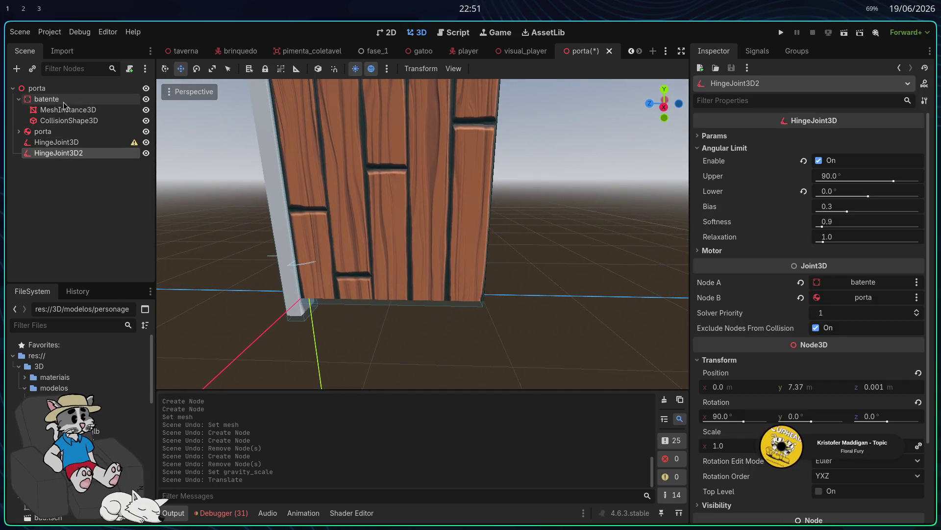
shift+click(65, 102)
click(69, 132)
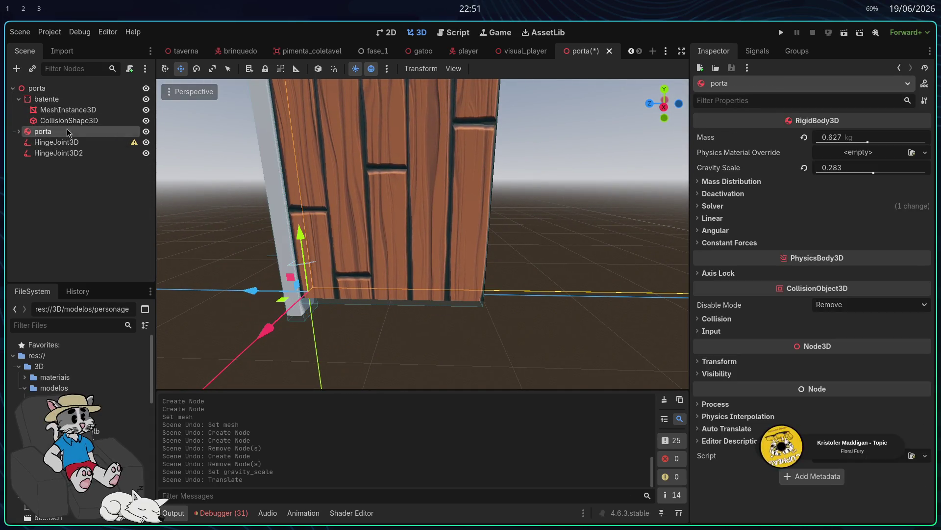
click(68, 121)
key(Left)
key(Delete)
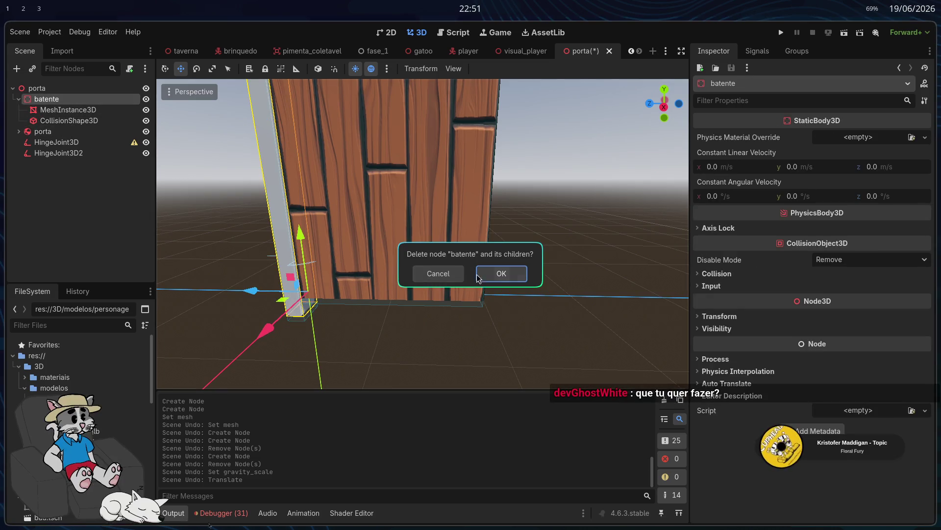
key(Return)
Move the inner porta node up to the root and delete the old porta rigid body
click(20, 100)
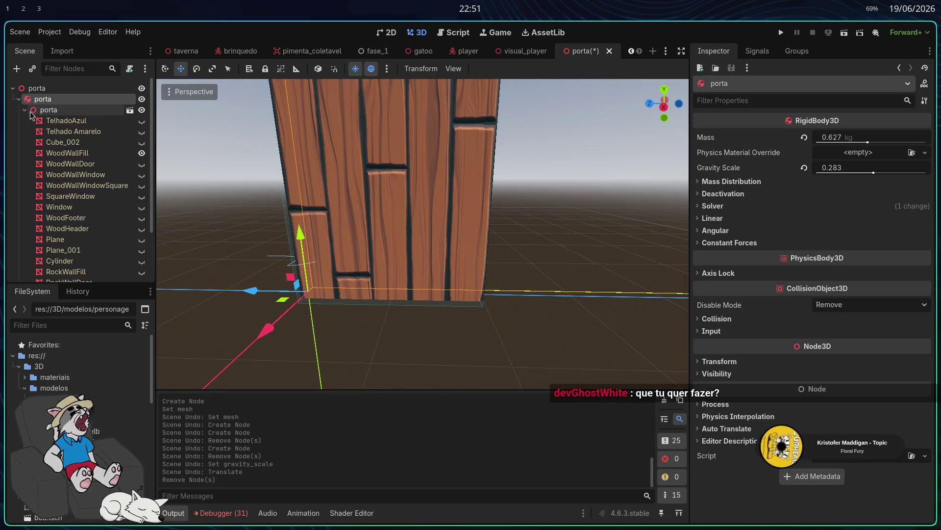
click(25, 109)
click(69, 120)
mouse_move(49, 109)
mouse_down()
mouse_move(57, 101)
mouse_move(60, 121)
mouse_move(58, 108)
mouse_up()
click(23, 113)
click(49, 121)
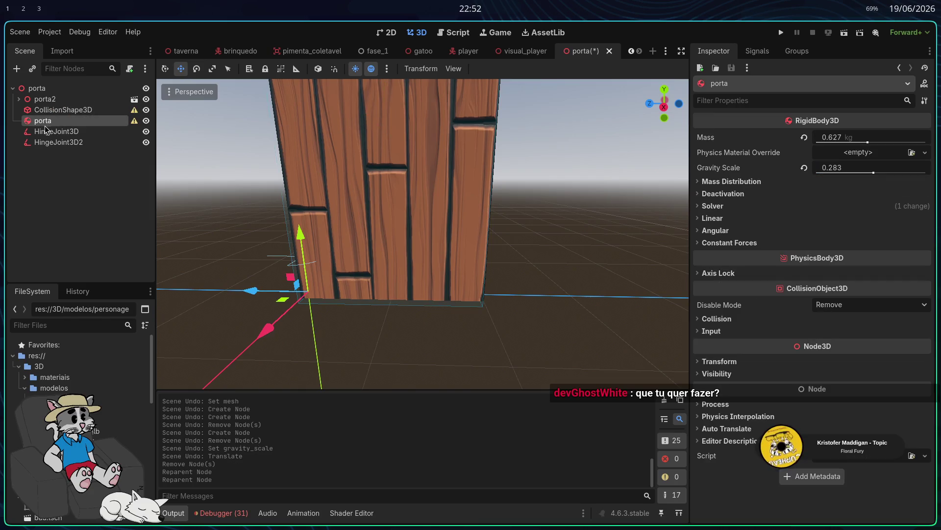
key(Delete)
click(497, 273)
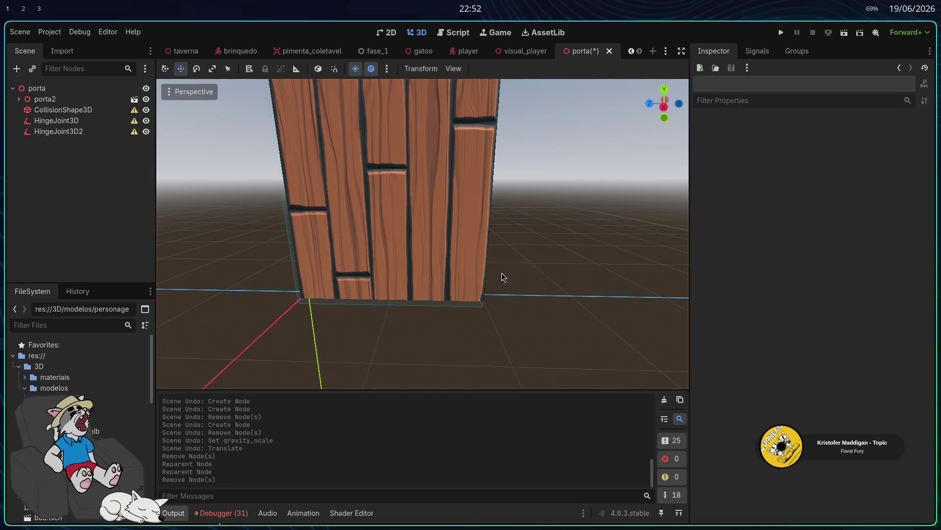
Delete both HingeJoint3D2 and HingeJoint3D nodes
click(78, 131)
key(Delete)
key(Return)
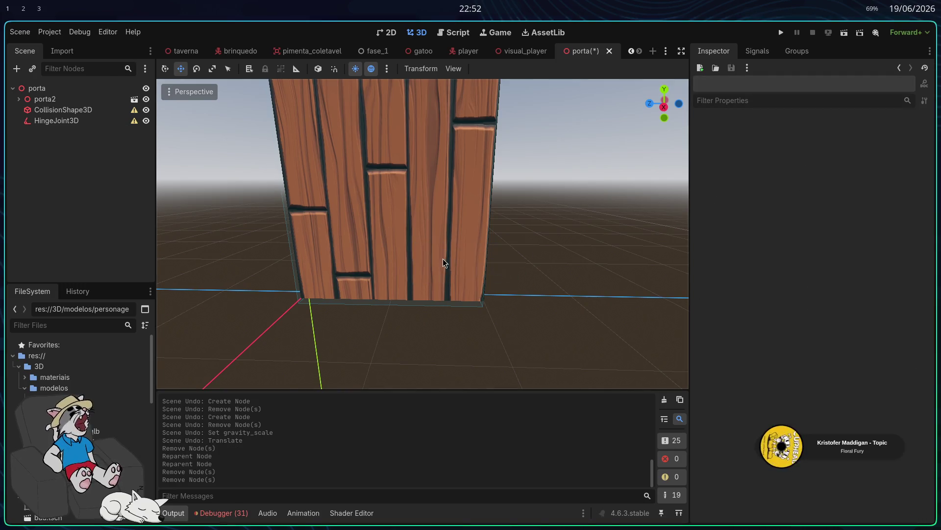
click(74, 121)
key(Delete)
click(498, 273)
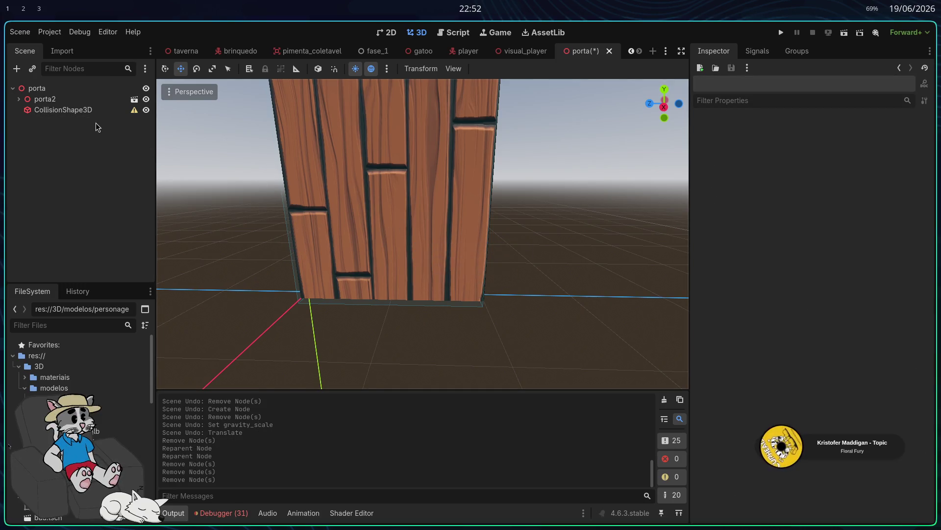
Reorder CollisionShape3D and porta2 in the tree, frame the door, and inspect CollisionShape3D
mouse_move(71, 104)
mouse_down()
mouse_move(71, 94)
mouse_move(61, 104)
mouse_move(73, 94)
mouse_up()
key(f)
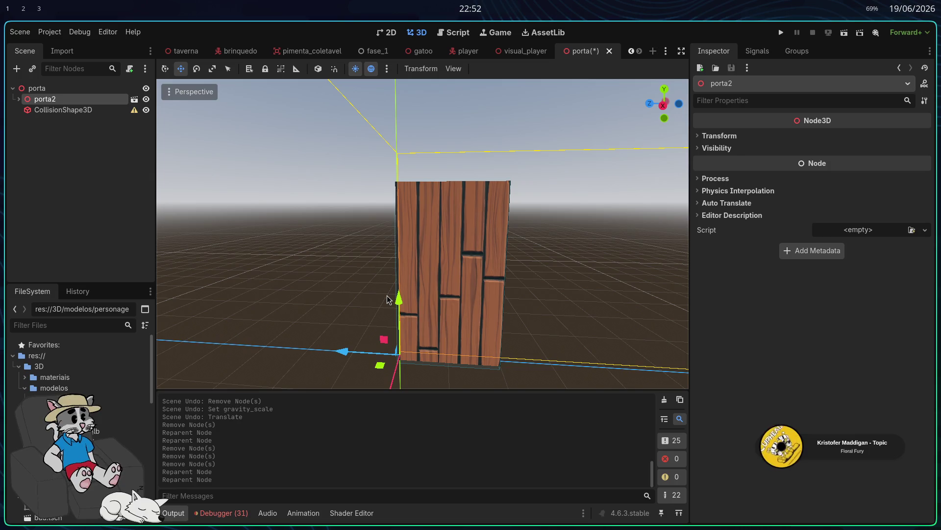
click(84, 129)
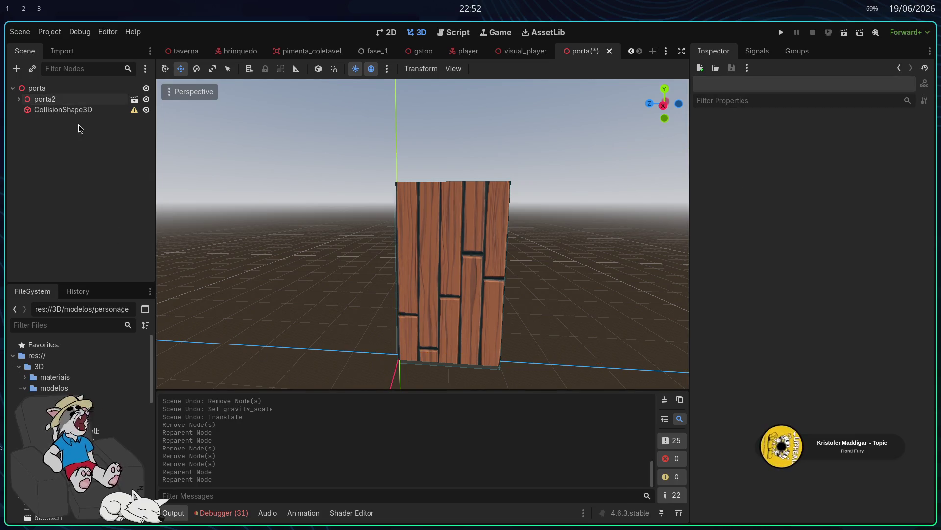
click(74, 110)
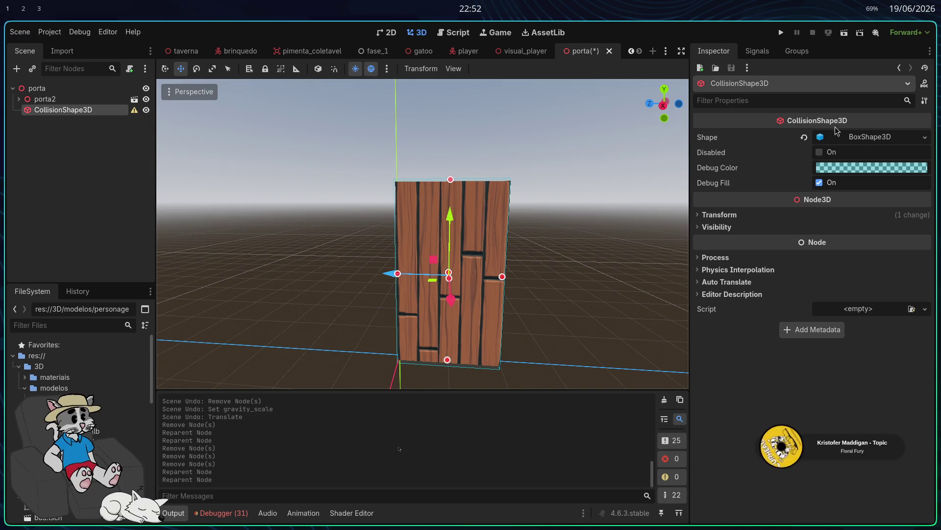
Change the porta root node's type to RigidBody3D
right_click(44, 88)
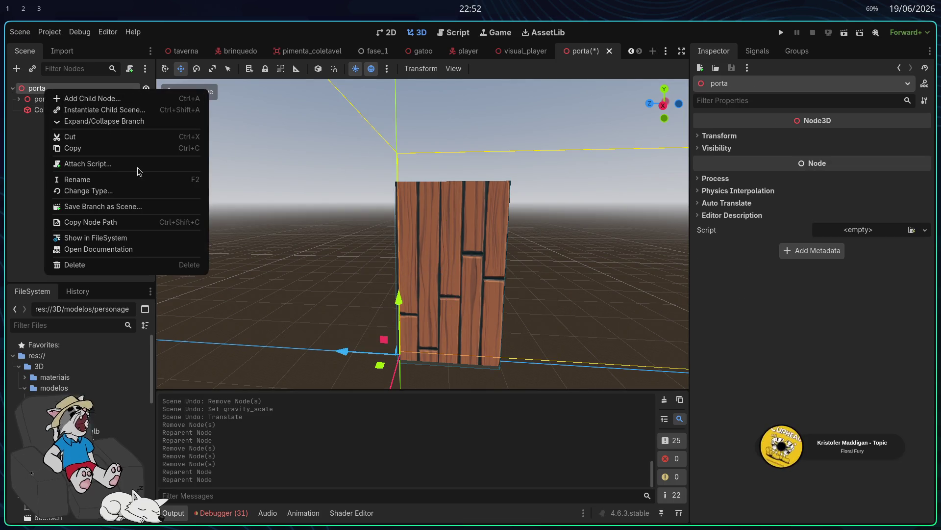
click(87, 195)
text(rigi)
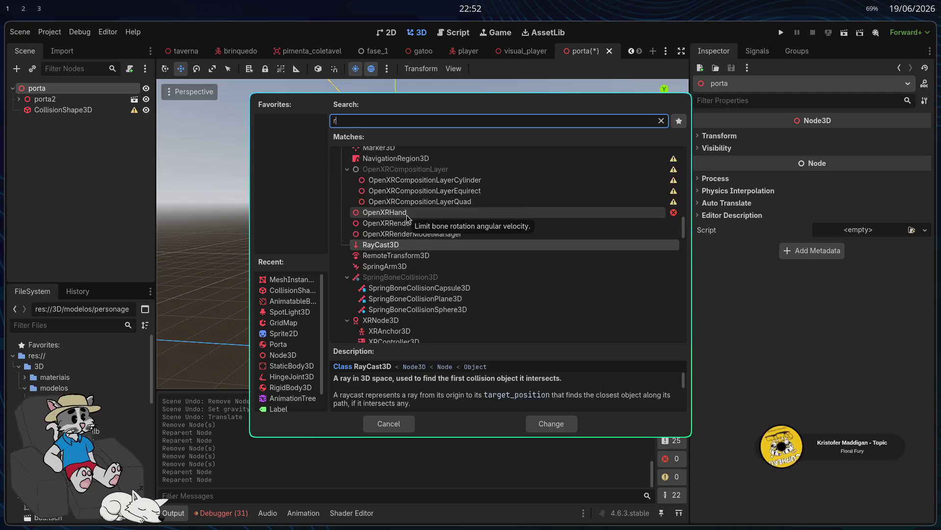
key(Return)
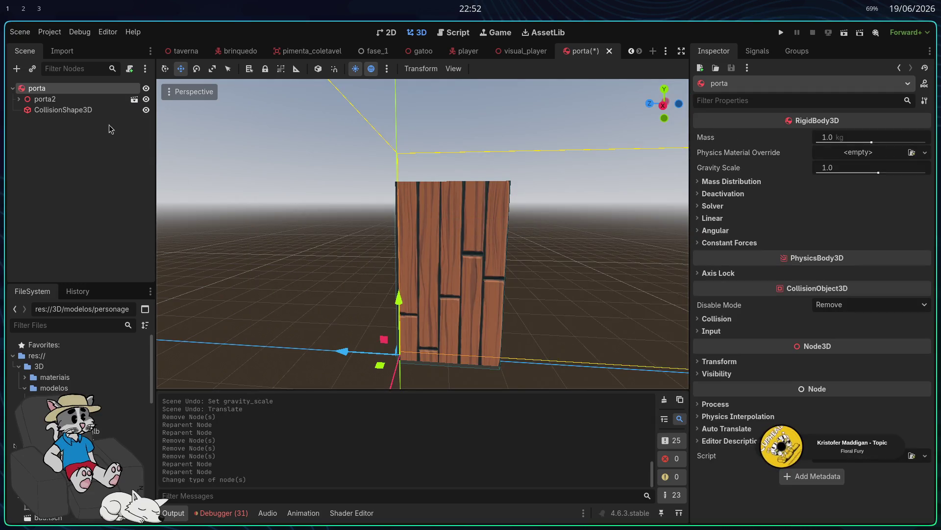
Change porta's type to the custom Porta class and run the project to test the door
right_click(68, 95)
click(89, 195)
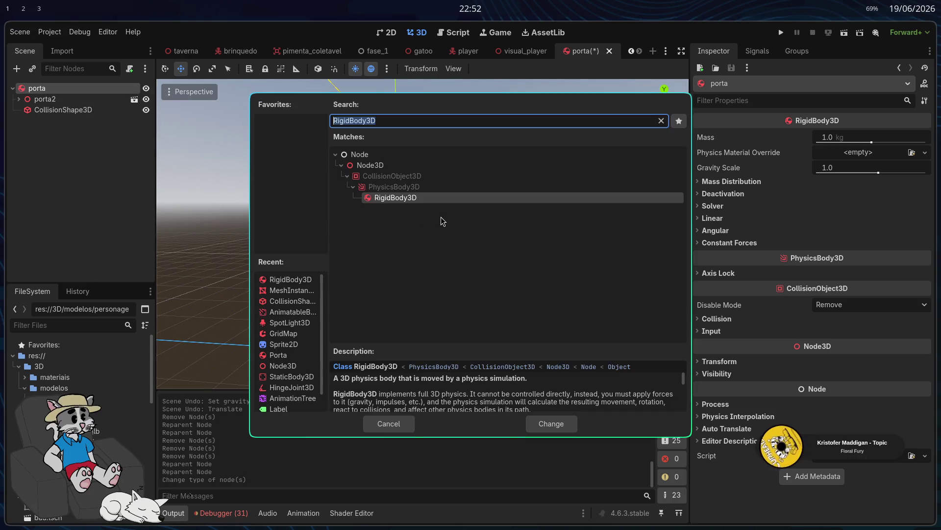
text(porta)
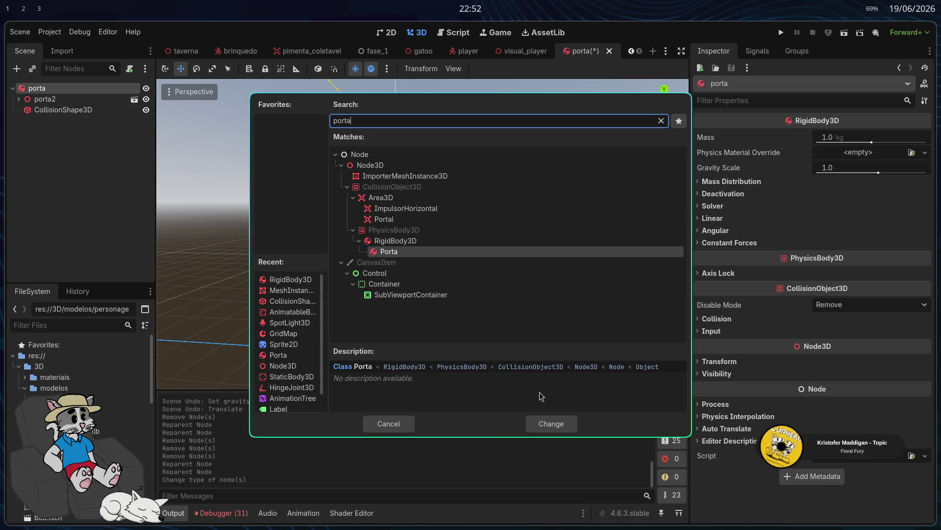
click(564, 426)
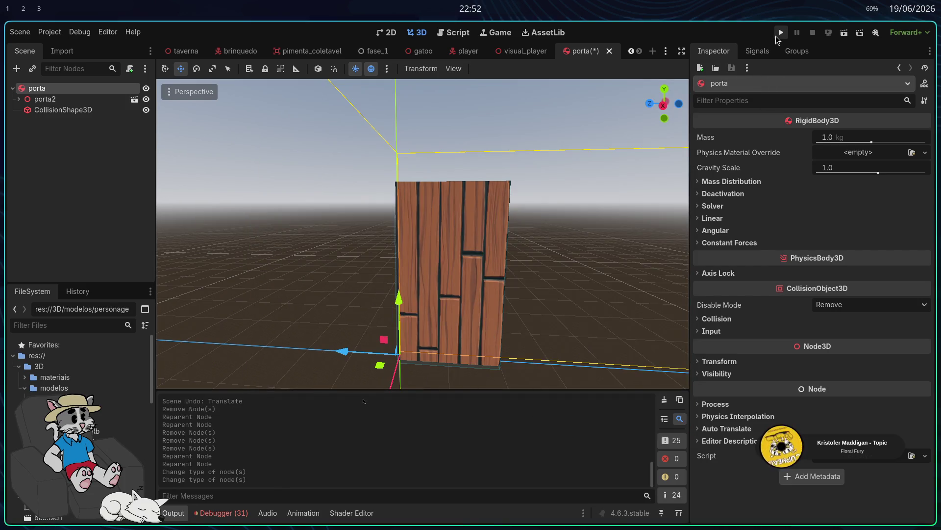
click(775, 35)
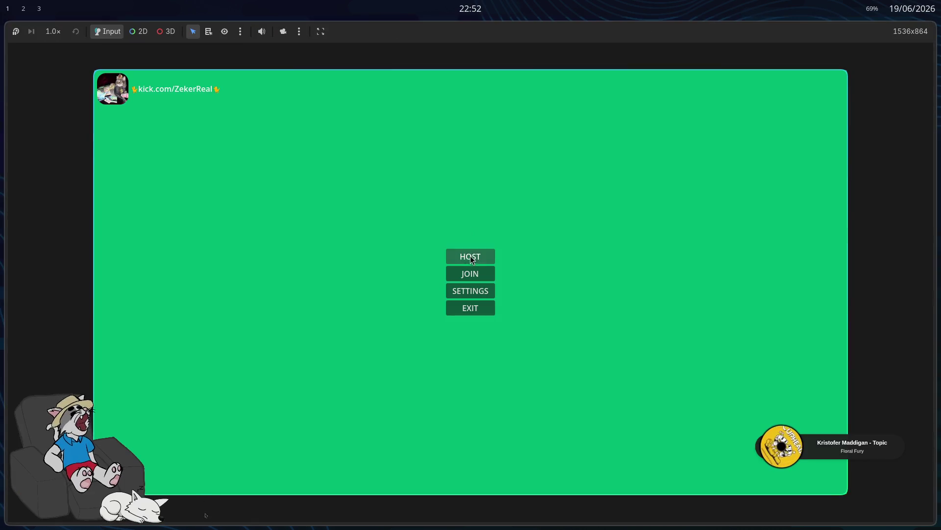
Host a room in the running game, then stop the test run with F8
click(469, 255)
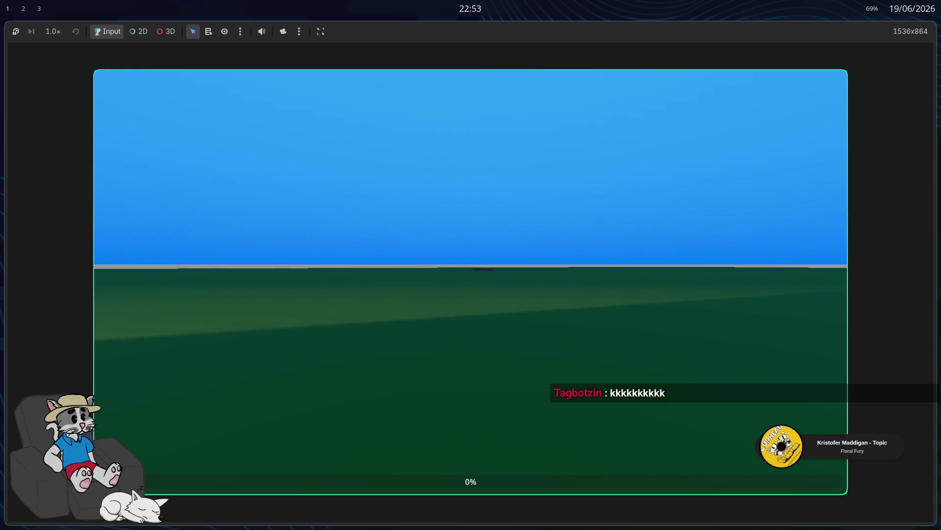
key(F8)
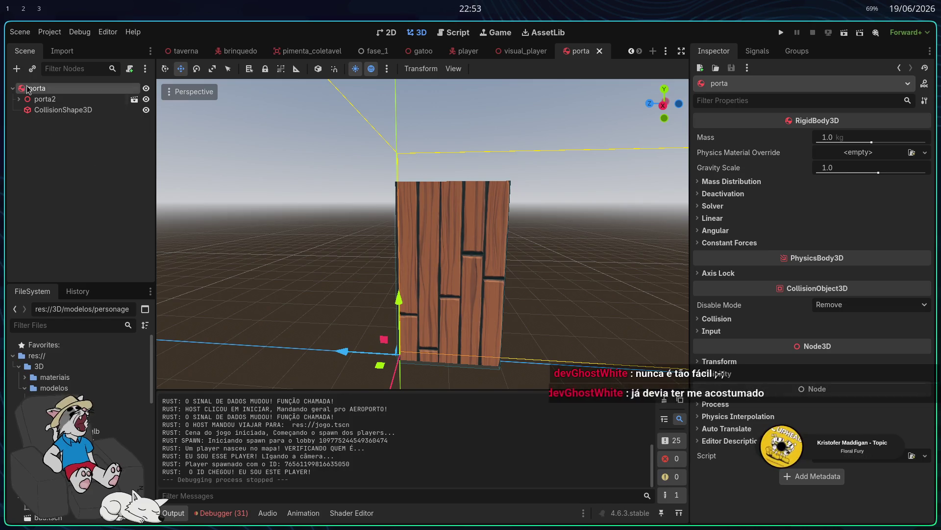
Add a StaticBody3D node and make it the scene root above porta
key(ctrl+a)
text(static)
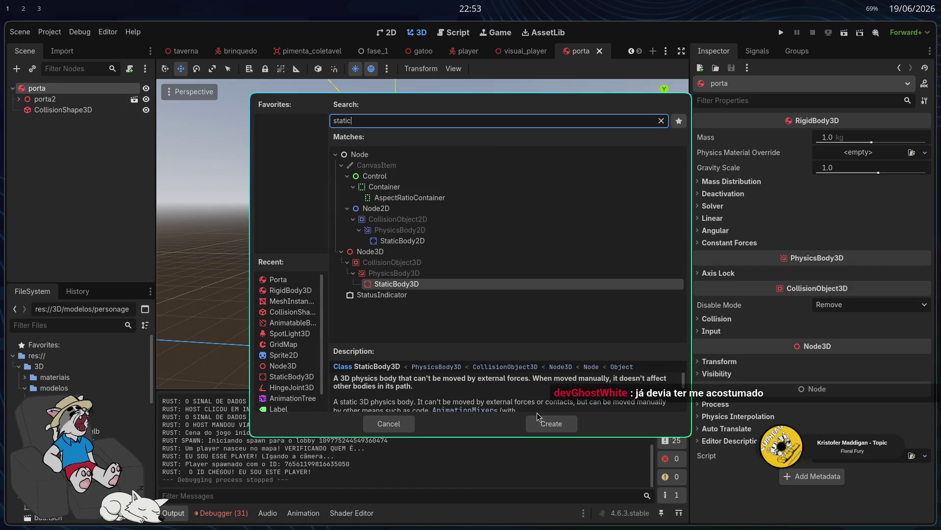
click(546, 423)
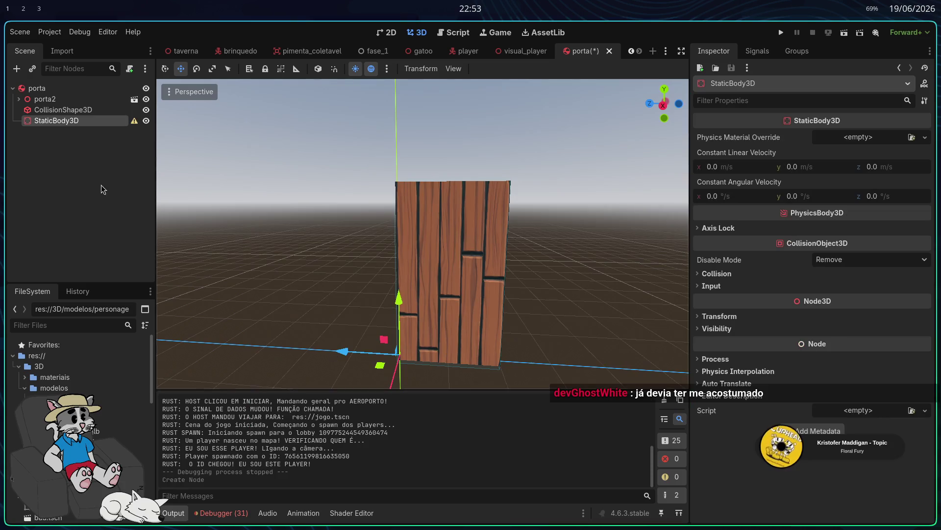
right_click(53, 122)
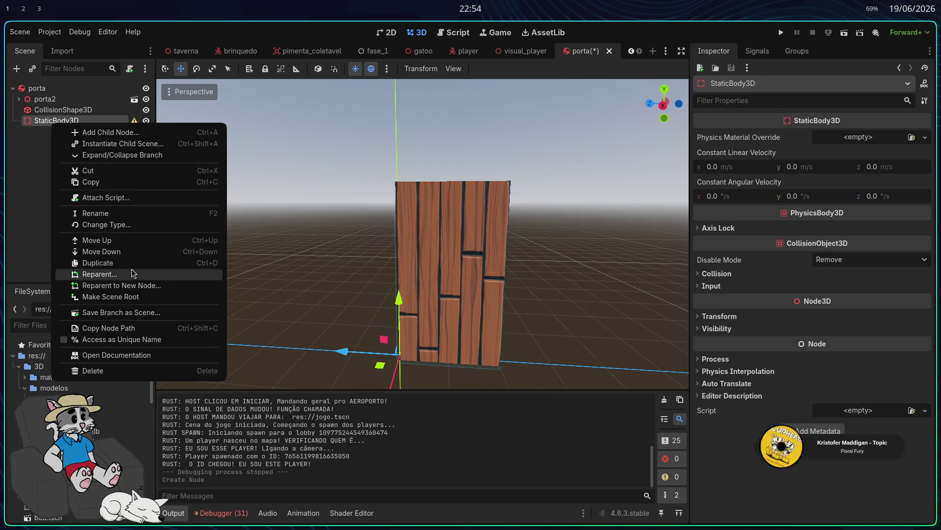
click(126, 295)
drag(45, 100, 53, 90)
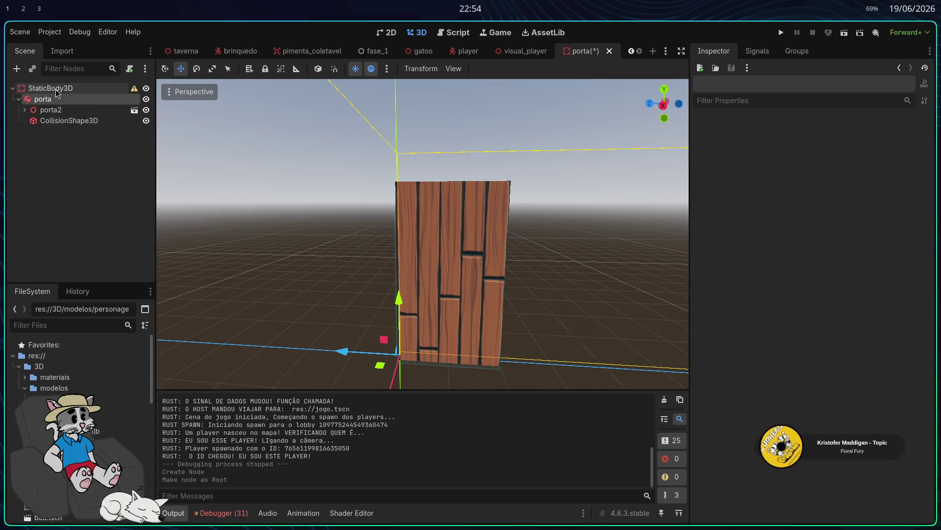
Give StaticBody3D a BoxShape3D collision shape raised upward, then launch a test run
right_click(51, 90)
key(Escape)
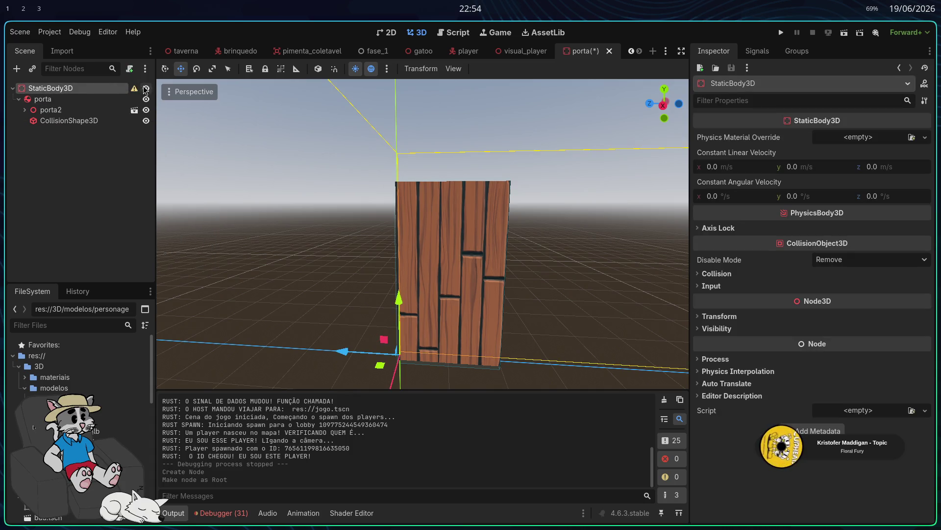
click(134, 88)
click(470, 290)
right_click(80, 89)
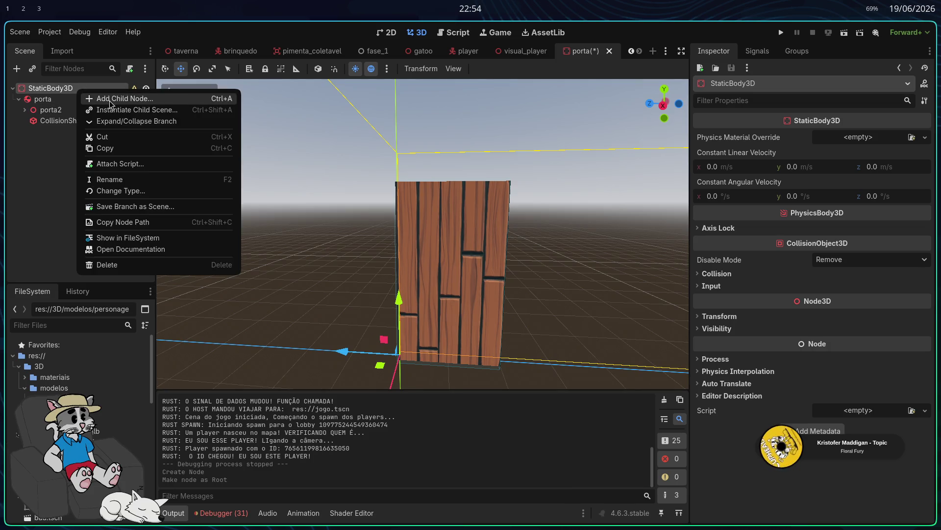
click(98, 161)
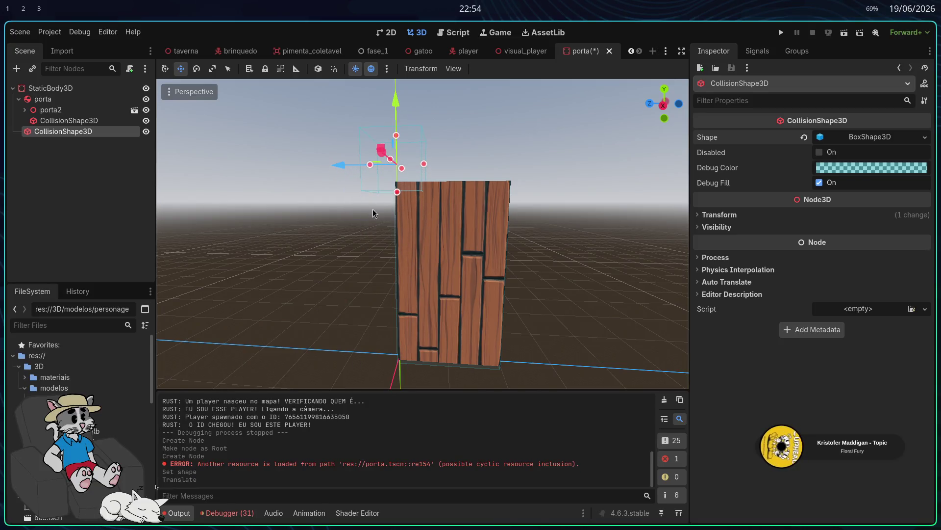
drag(395, 101, 393, 86)
click(30, 254)
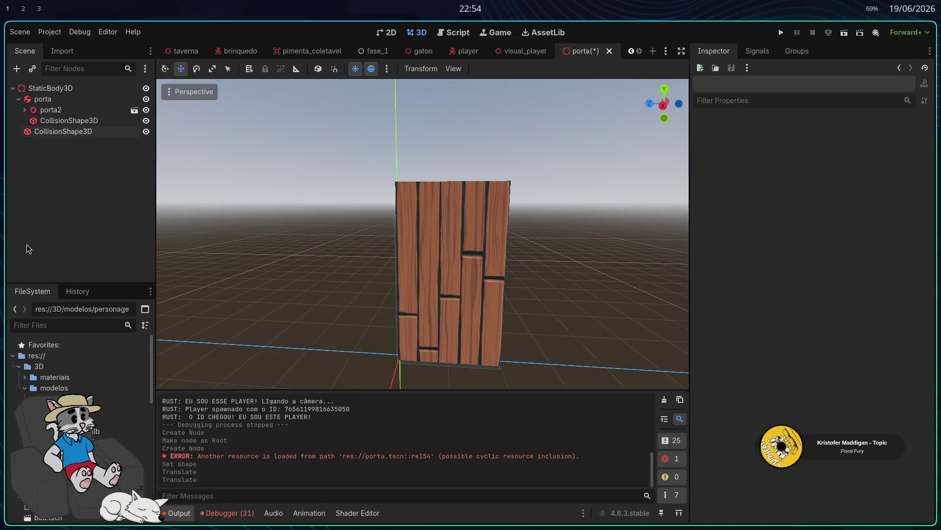
click(781, 32)
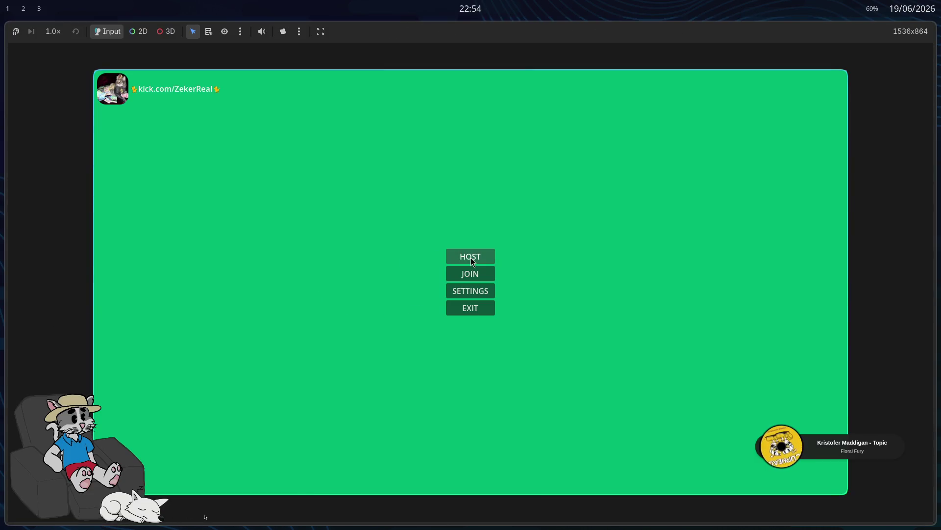
Host a room, start the match from the lobby, then stop the run with F8
click(471, 256)
click(745, 477)
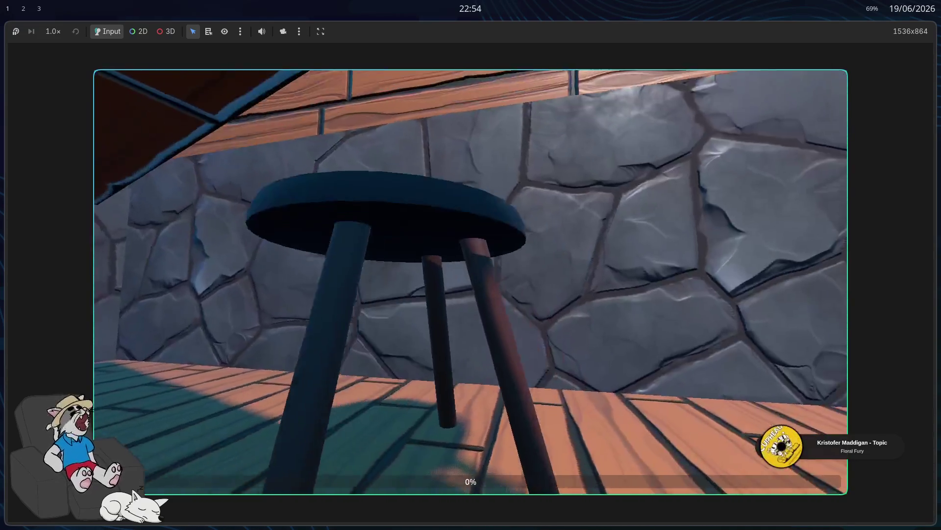
key(F8)
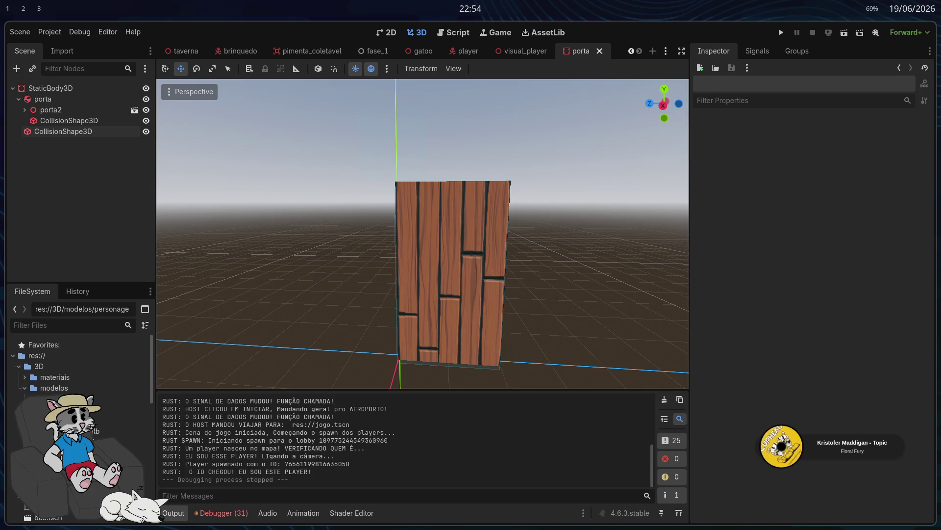
Add a HingeJoint3D child under the StaticBody3D root
click(69, 88)
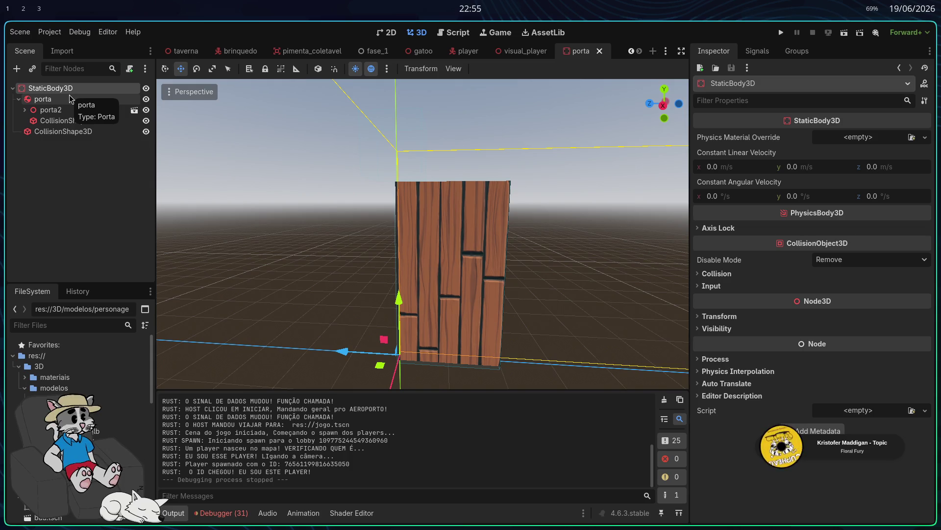
right_click(72, 88)
click(99, 97)
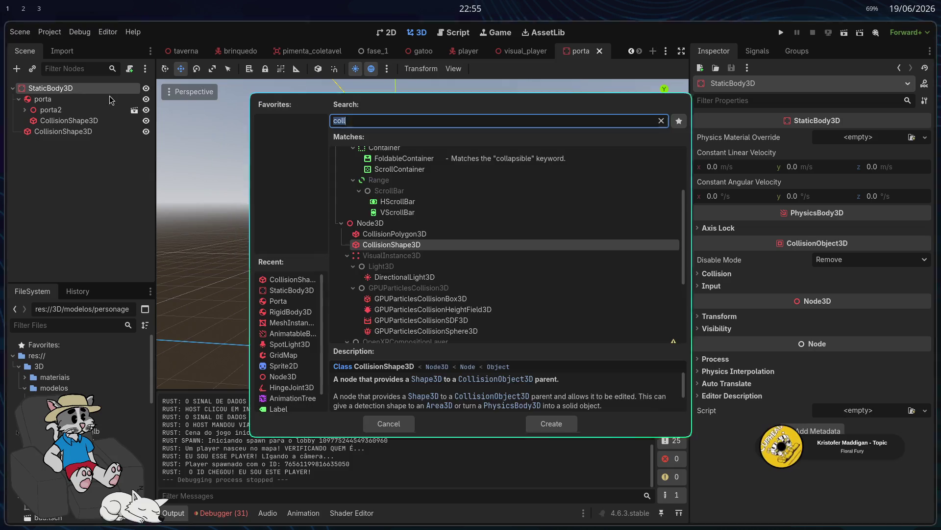
text(hong)
key(BackSpace)
key(BackSpace)
key(BackSpace)
text(inge)
key(Return)
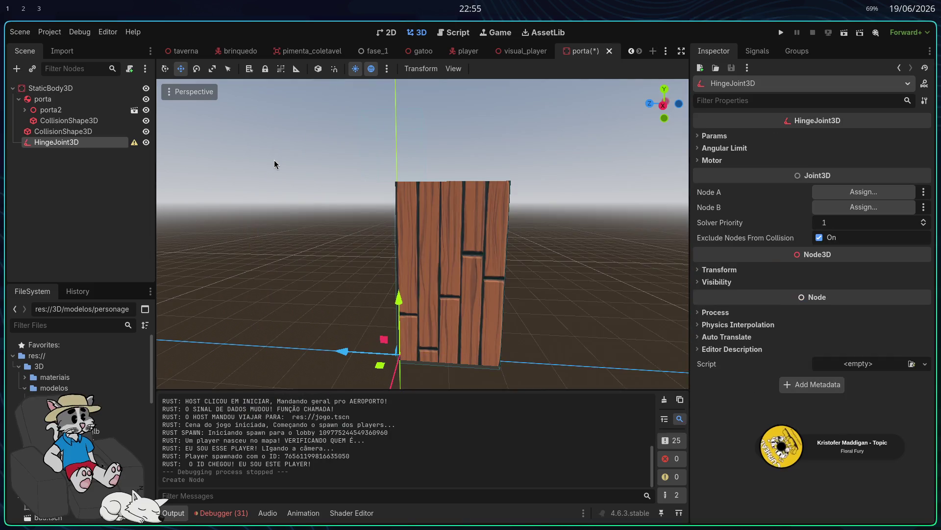
Set the hinge's Node A to porta and Node B to StaticBody3D
click(864, 192)
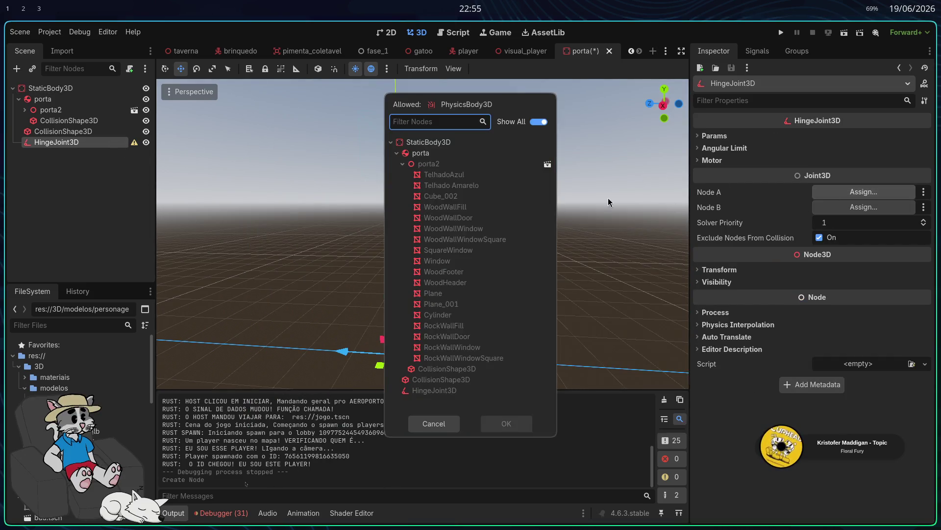
click(417, 153)
click(526, 428)
click(864, 207)
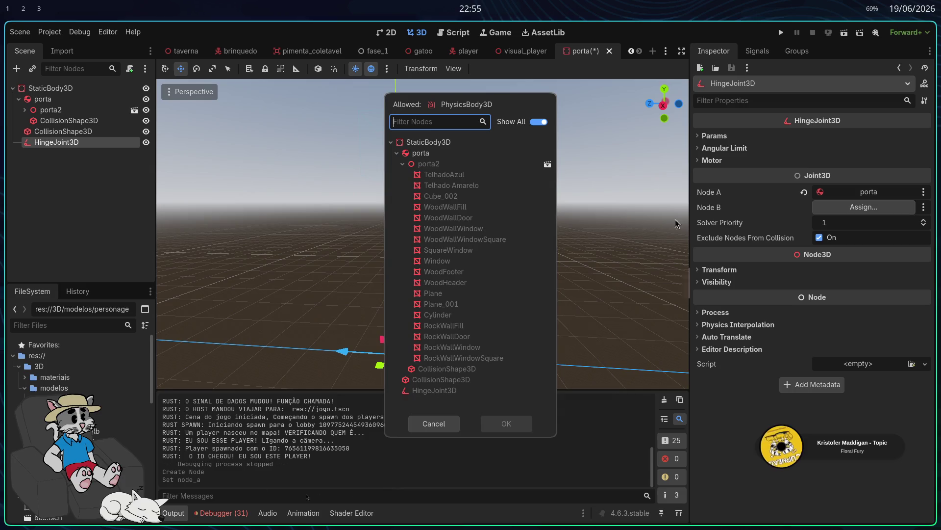
click(515, 426)
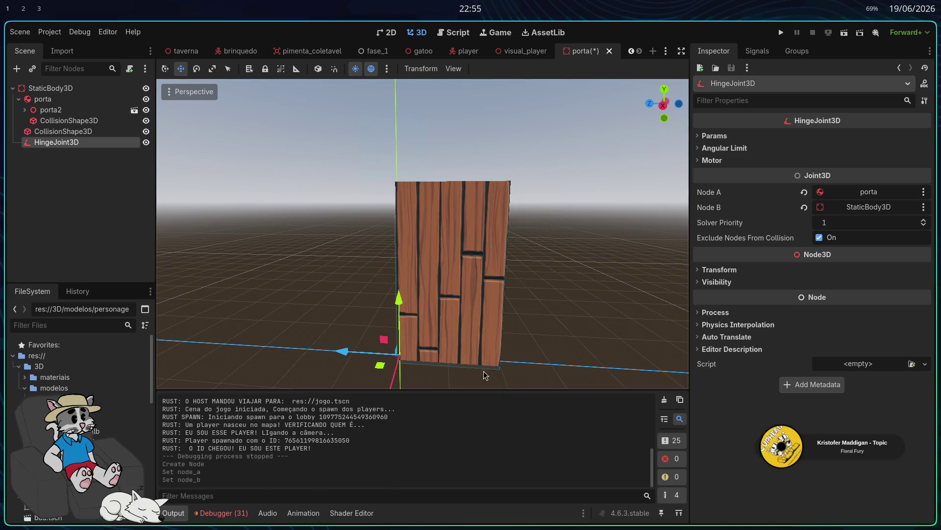
Test the hinged door in a hosted match, then stop the game with F8
click(778, 35)
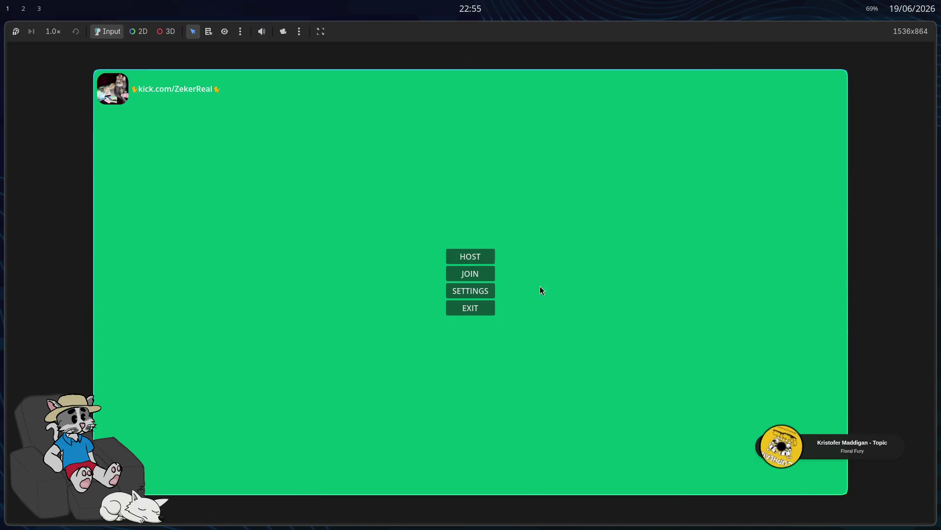
click(471, 257)
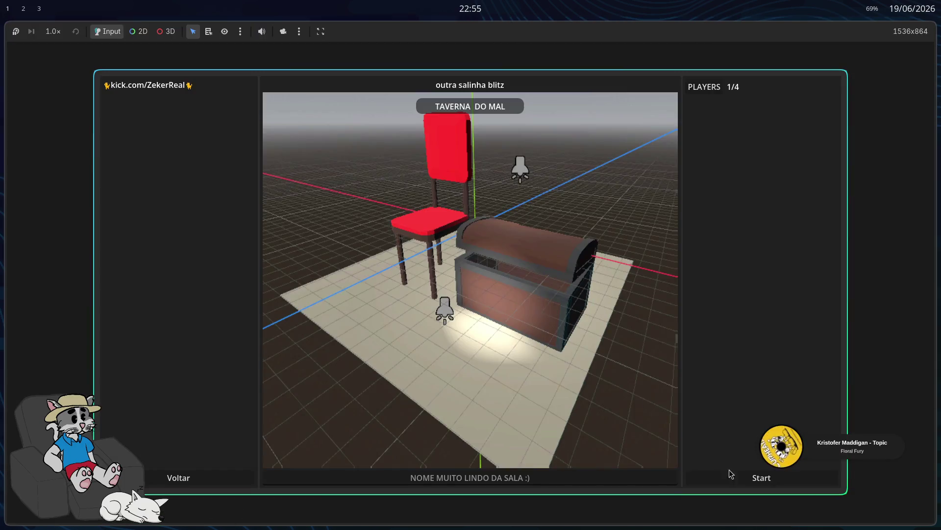
click(760, 479)
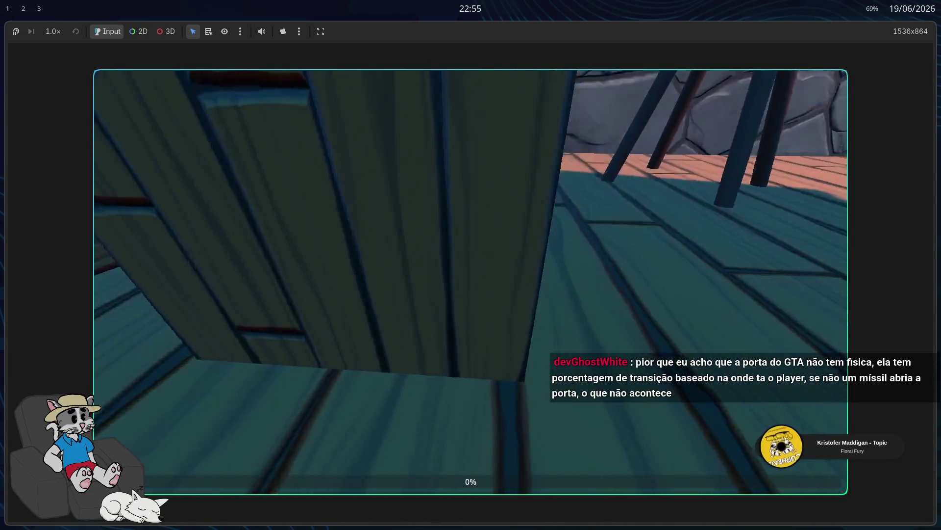
key(F8)
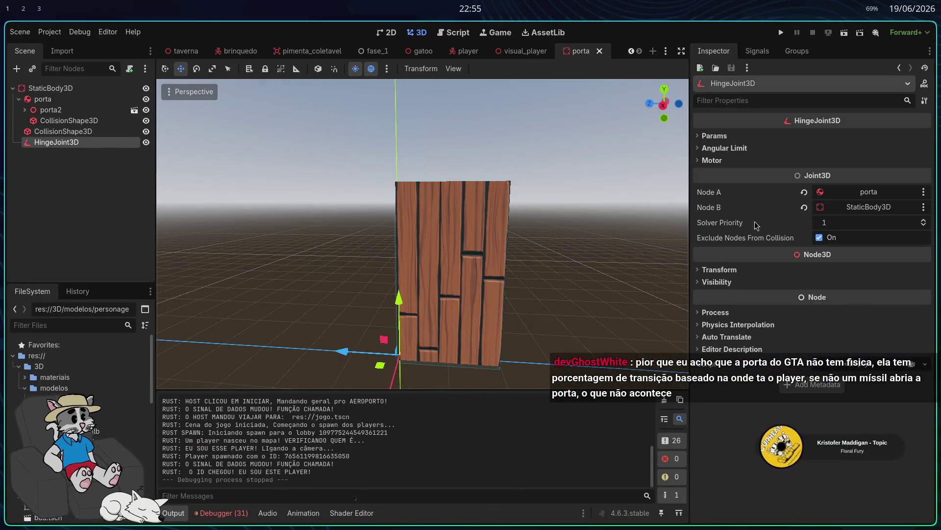
click(699, 148)
Review the HingeJoint3D Angular Limit and Motor sections, then switch to the browser workspace
click(699, 148)
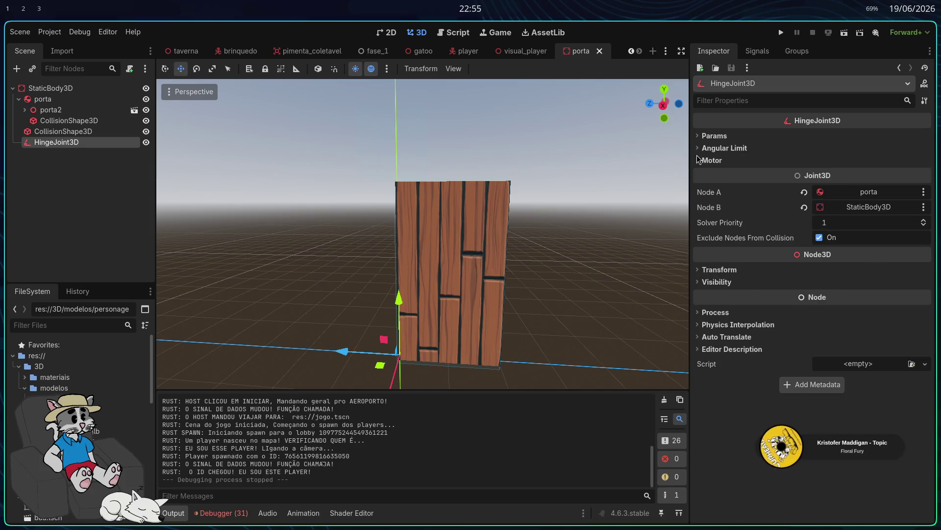
click(699, 161)
click(700, 160)
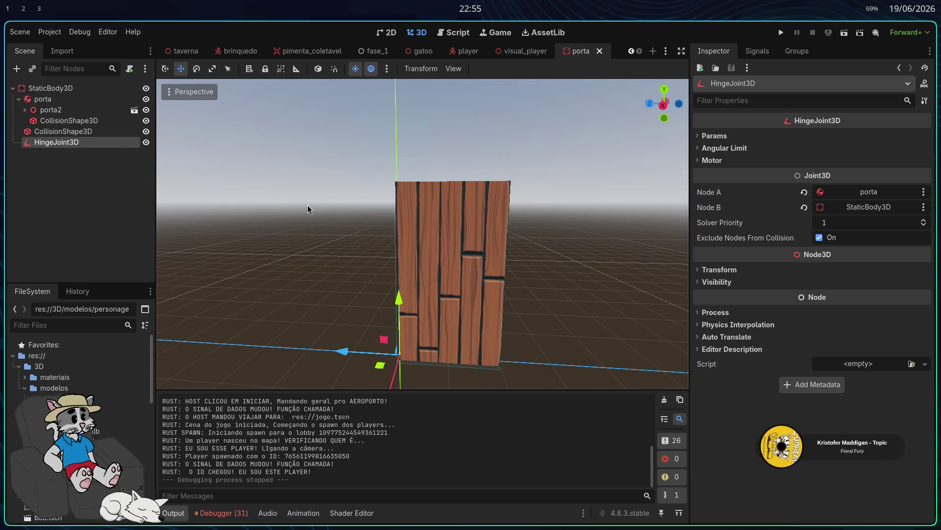
key(super+3)
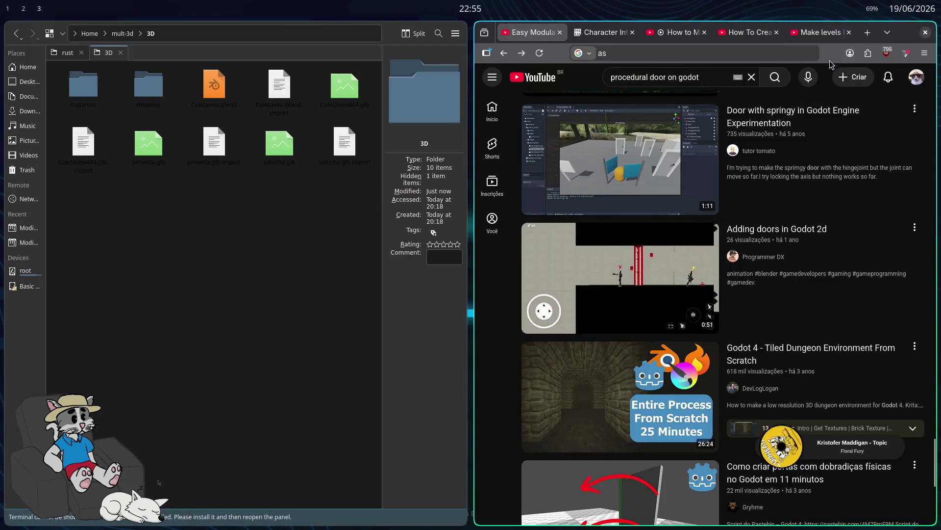
Maximize the browser and search YouTube for 'hingejoint godot'
key(super+f)
triple_click(425, 48)
text(hingejo)
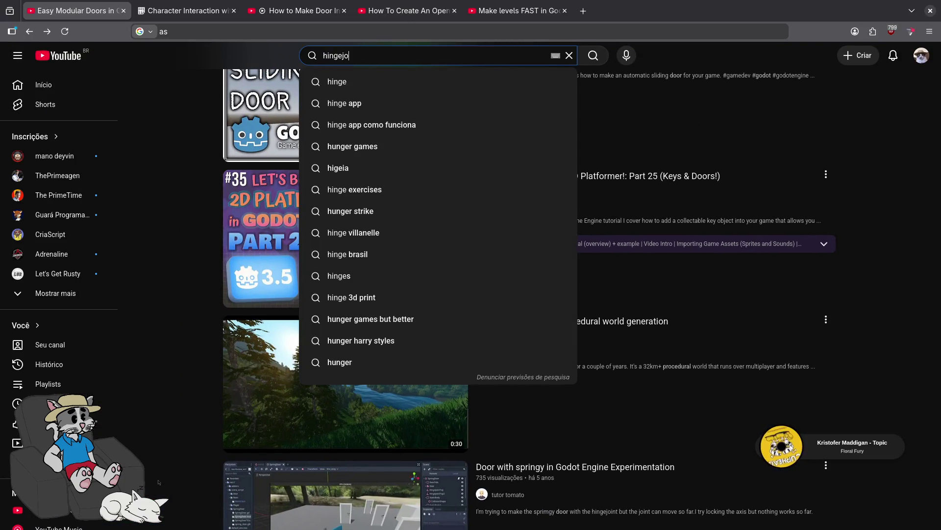
text(int godot)
key(Return)
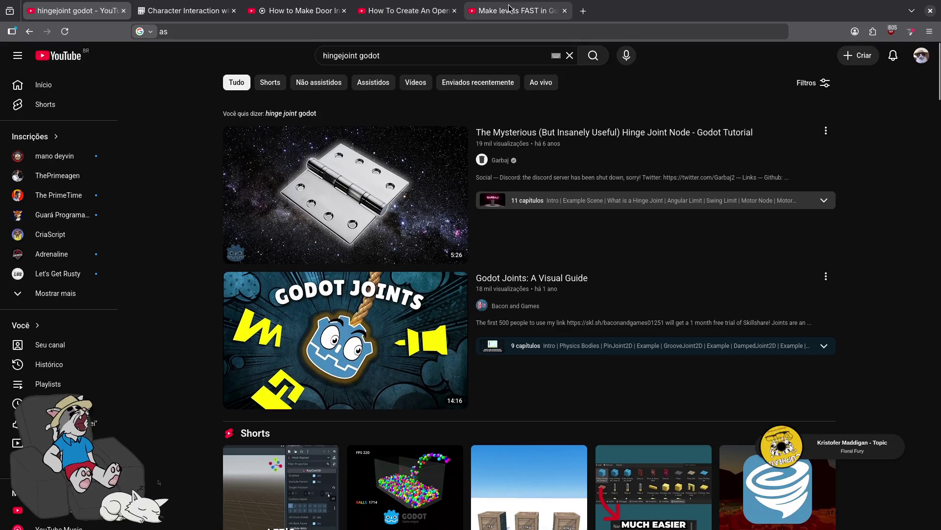
key(ctrl+shift+p)
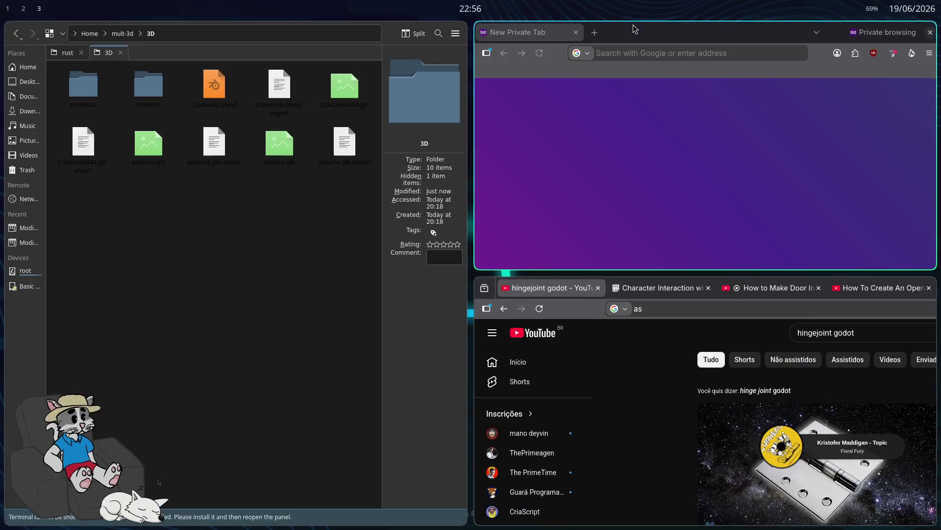
Load YouTube in the private window and search 'gta v indo no cabeleleiro'
text(www.yout)
key(Return)
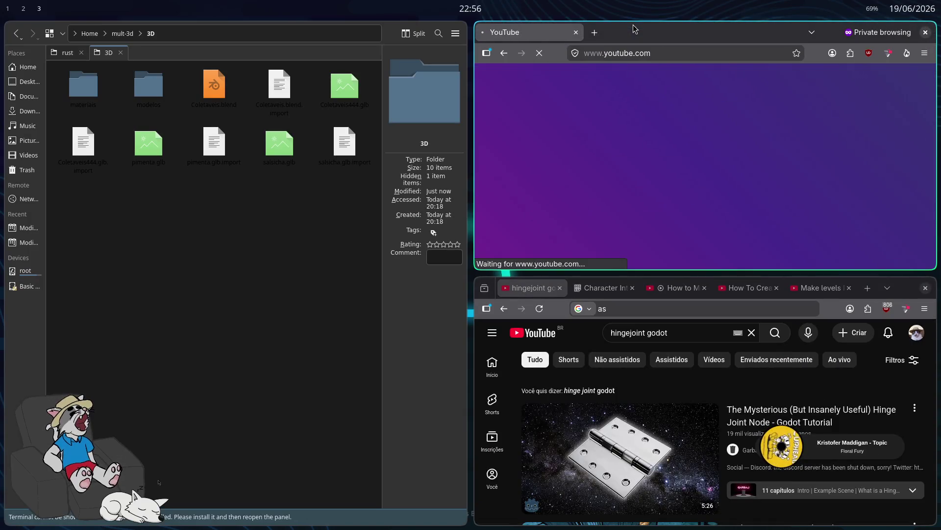
key(F11)
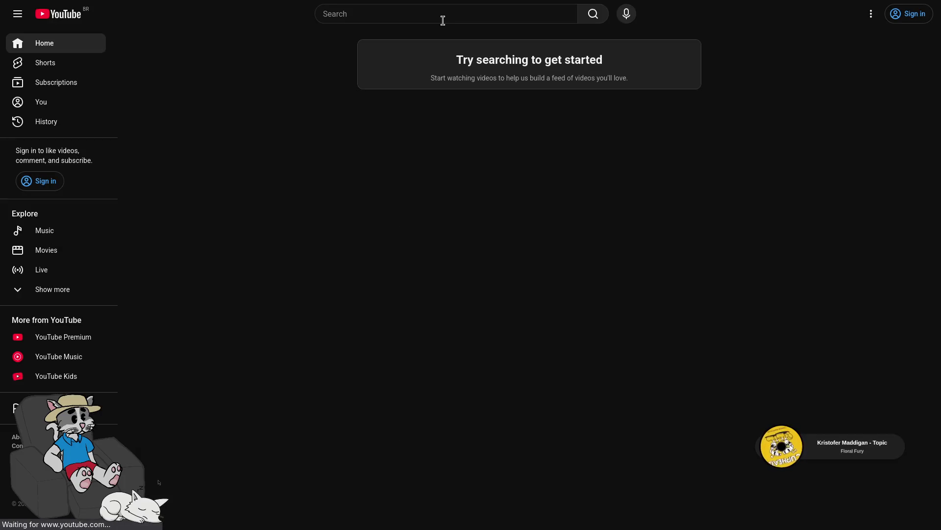
click(458, 12)
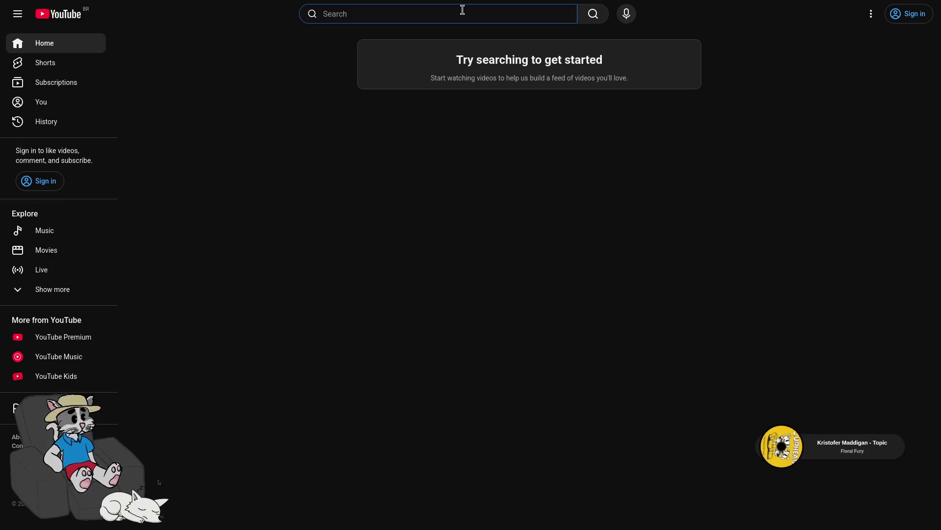
text(gt)
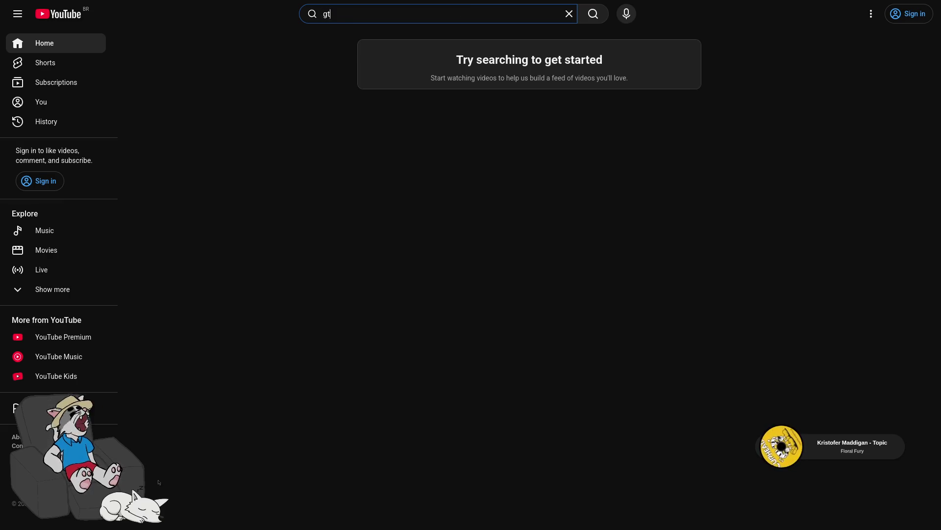
text(a v indo no)
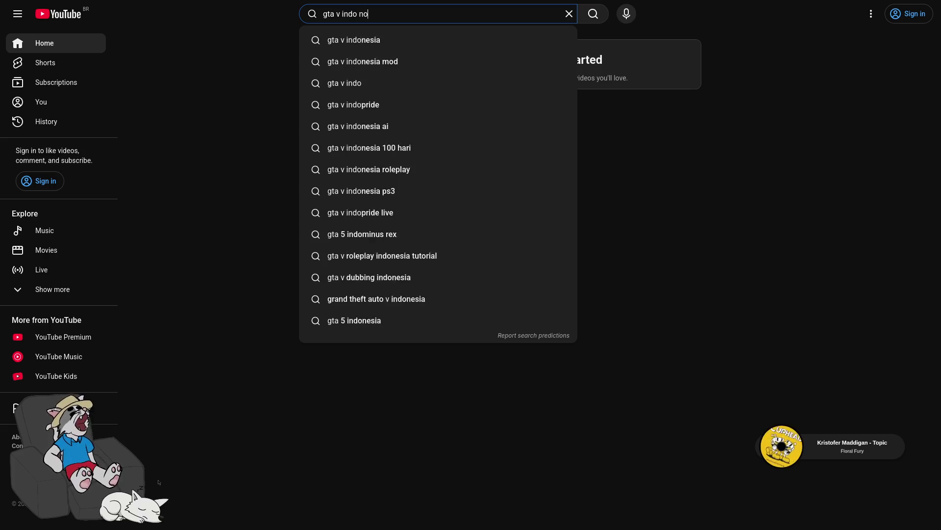
text( cabeleleiro)
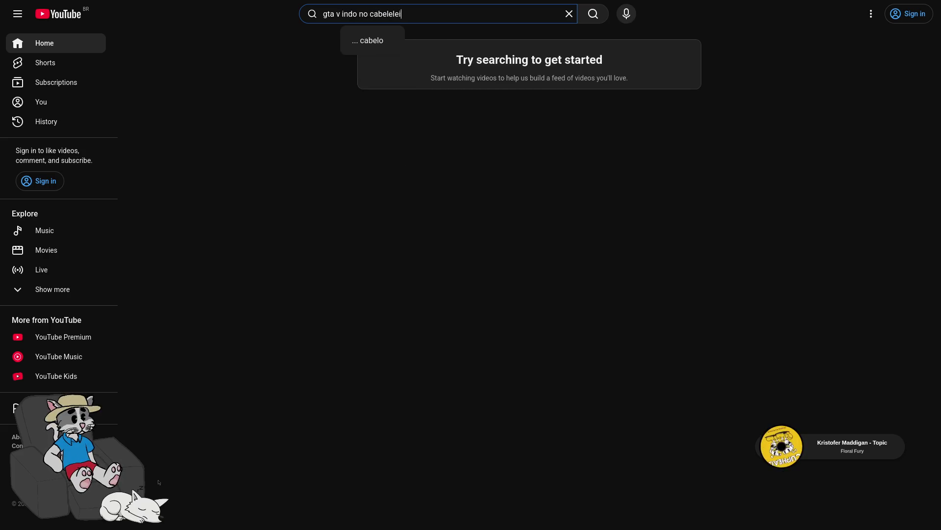
key(Return)
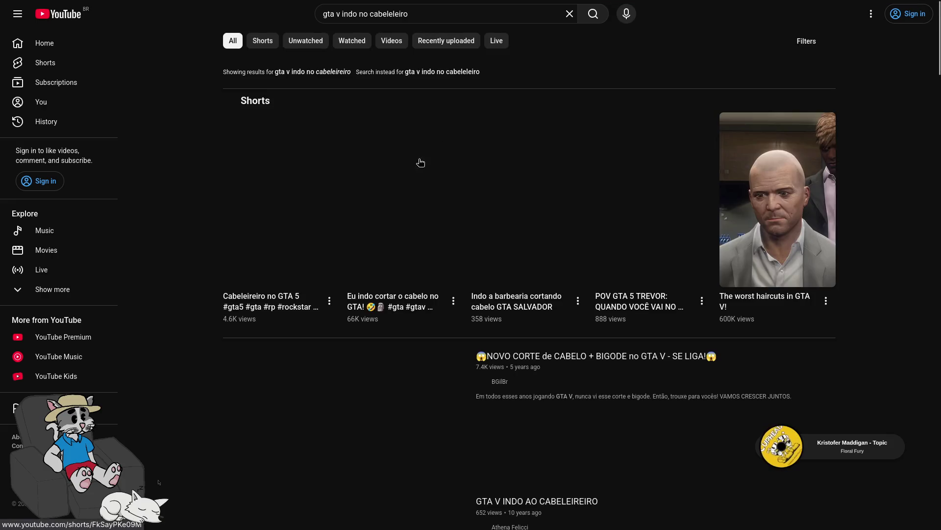
scroll(367, 263, down, 4)
Play the GTA V INDO AO CABELEIREIRO video muted, skipping to about 0:38
scroll(366, 264, down, 2)
click(363, 252)
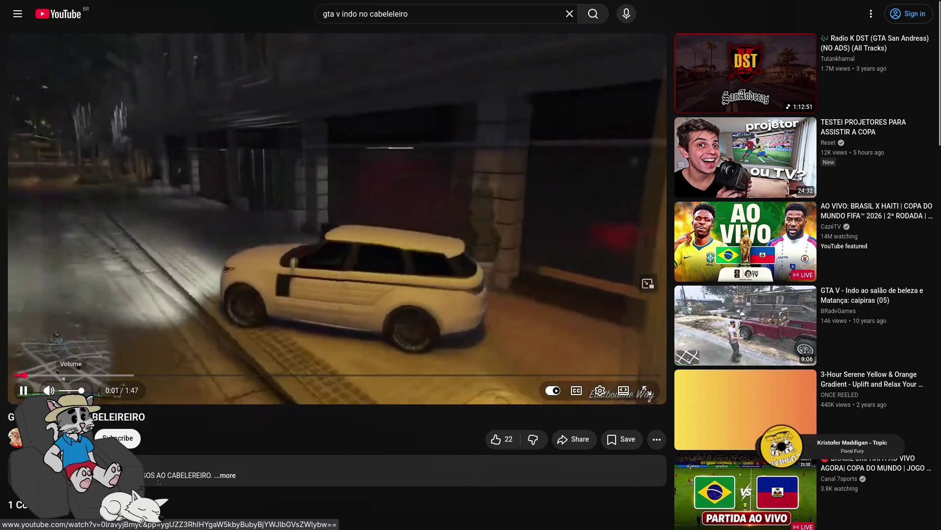
click(49, 390)
click(245, 375)
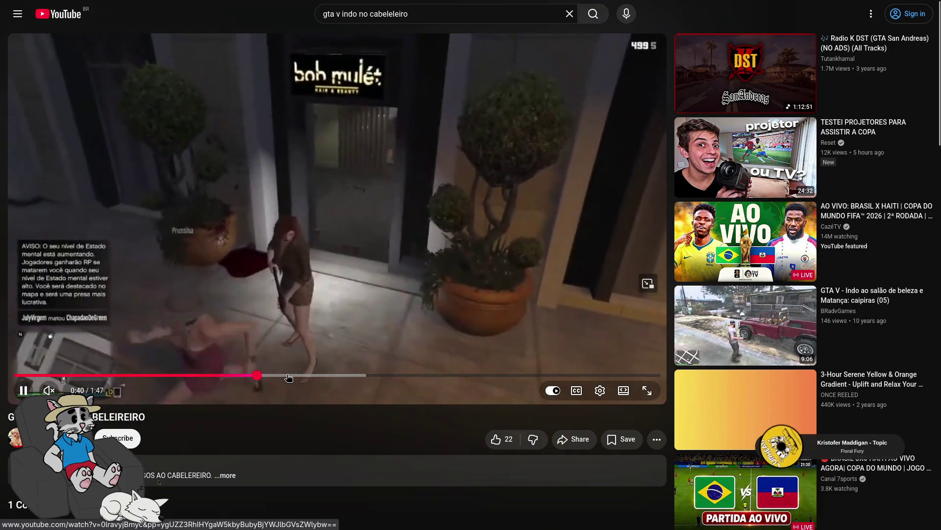
Search 'gta v loja de armas', then try 'gta v loja de sapatos'
key(ctrl+BackSpace)
key(ctrl+BackSpace)
key(ctrl+BackSpace)
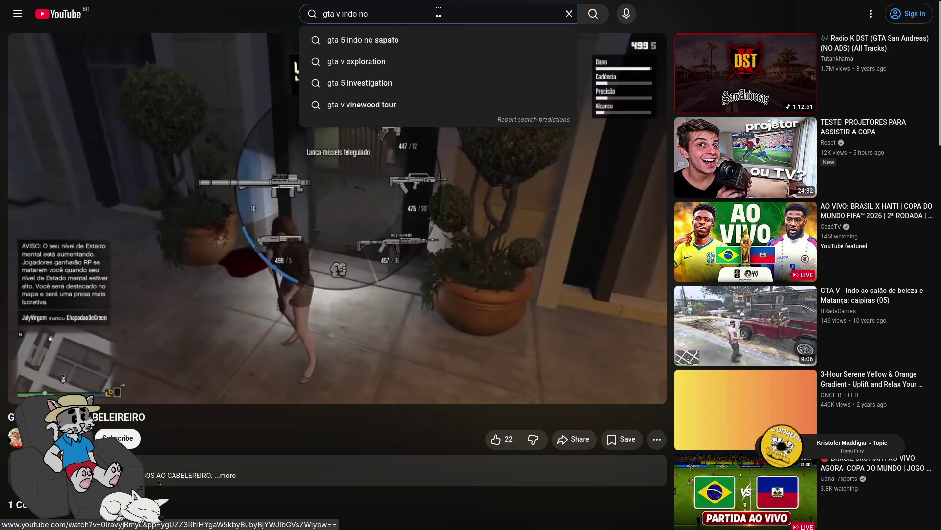
text(a de armas)
key(Return)
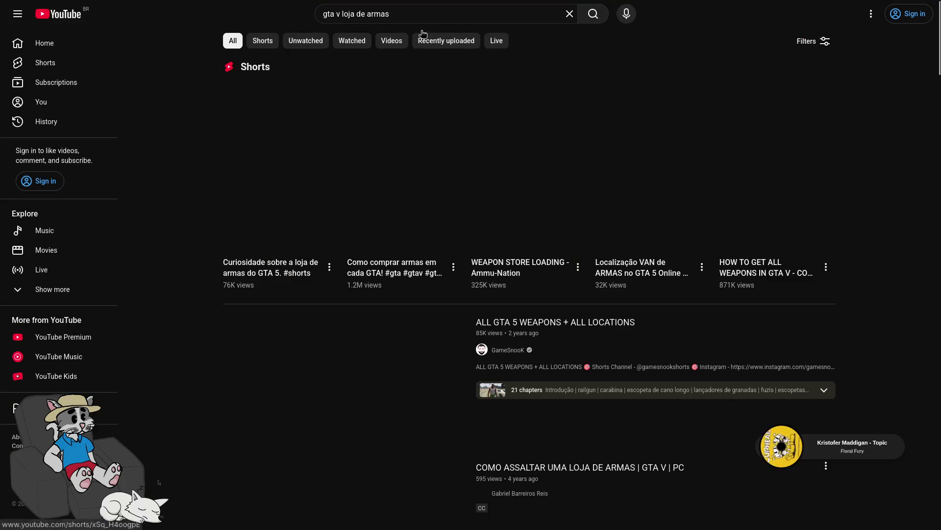
click(419, 17)
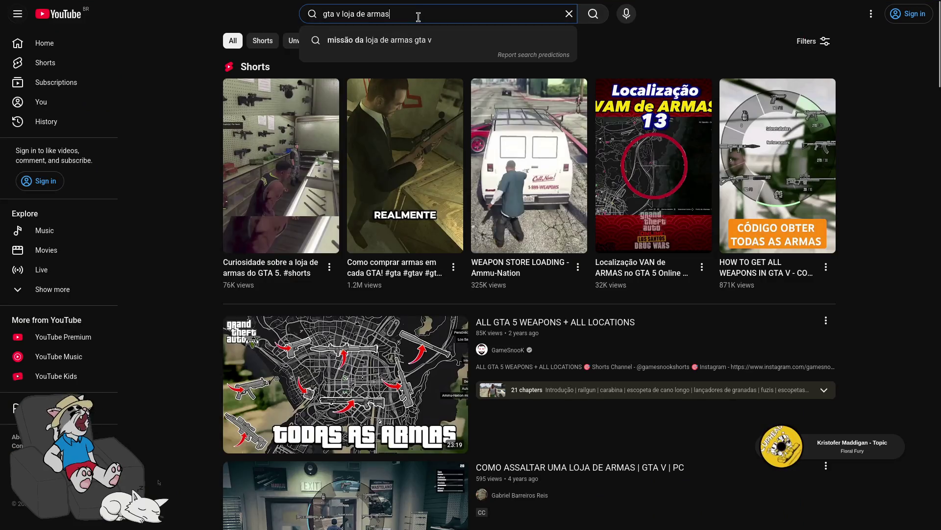
key(ctrl+BackSpace)
text(sapatos)
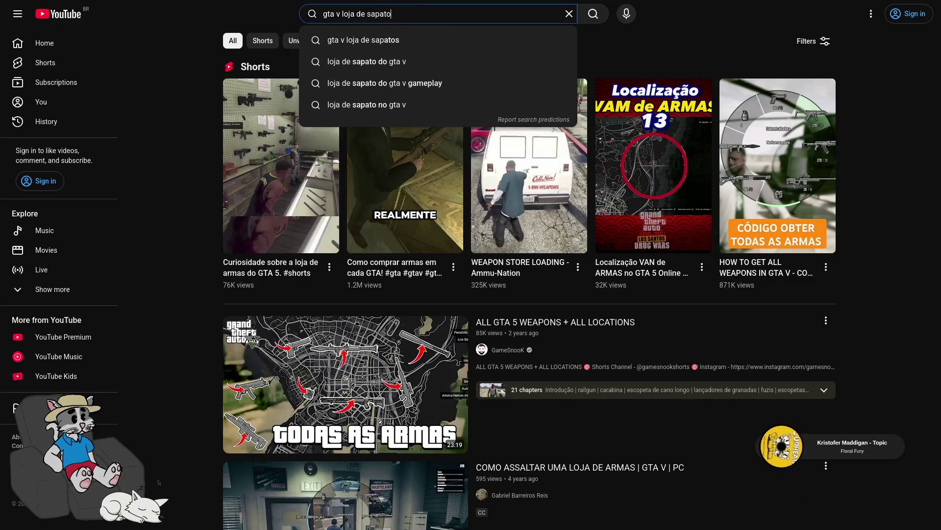
key(Return)
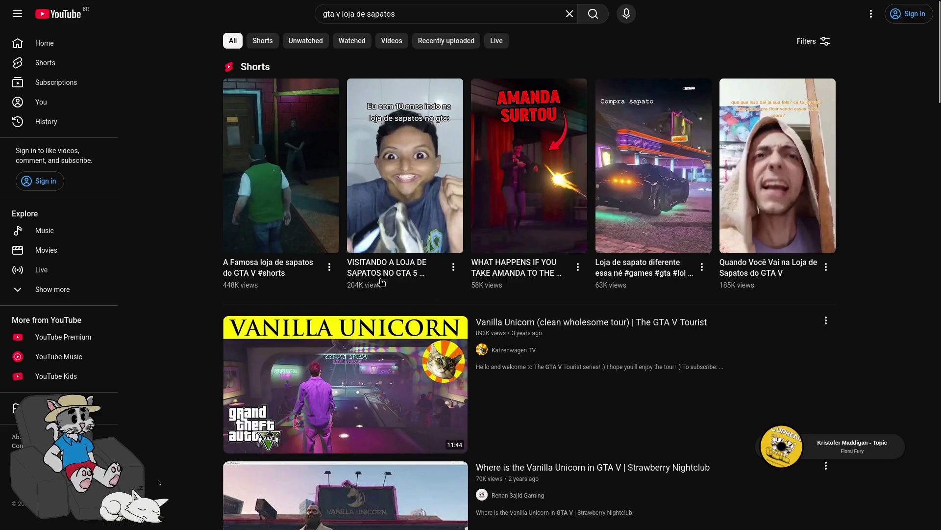
Return to the gun-shop results and open COMO ASSALTAR UMA LOJA DE ARMAS
key(alt+Left)
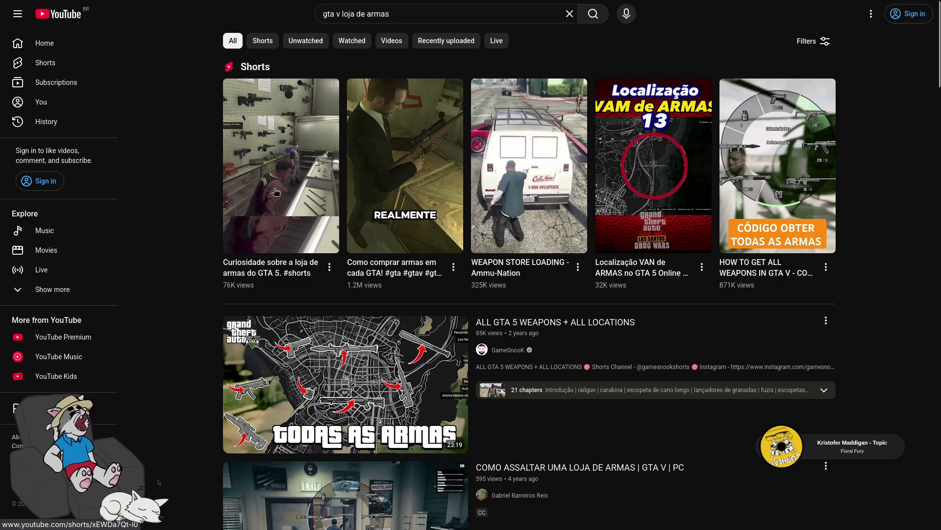
scroll(275, 192, down, 3)
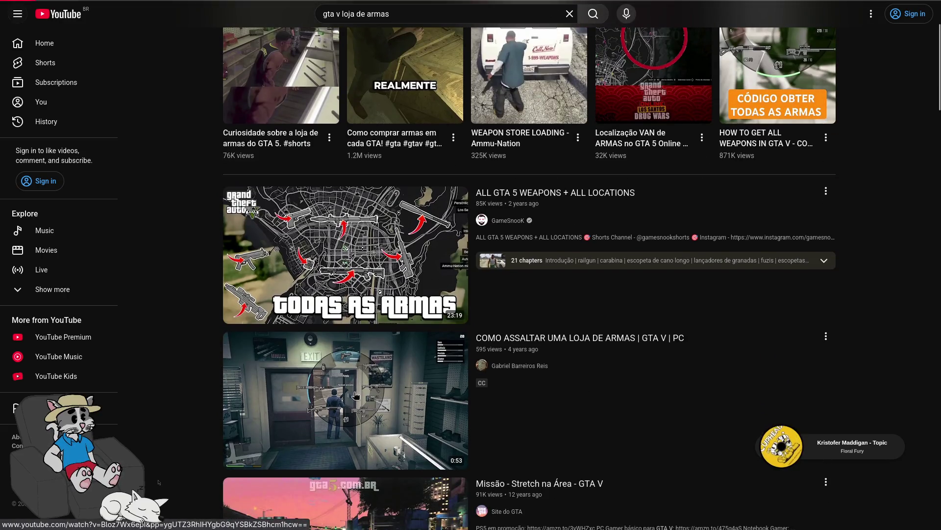
click(356, 396)
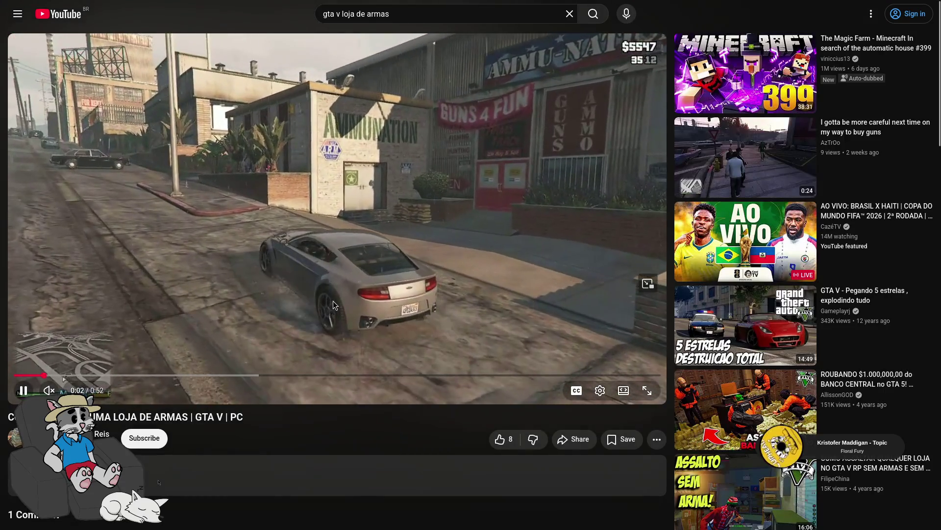
Pause the gun-store robbery video at 0:11
click(333, 303)
click(328, 301)
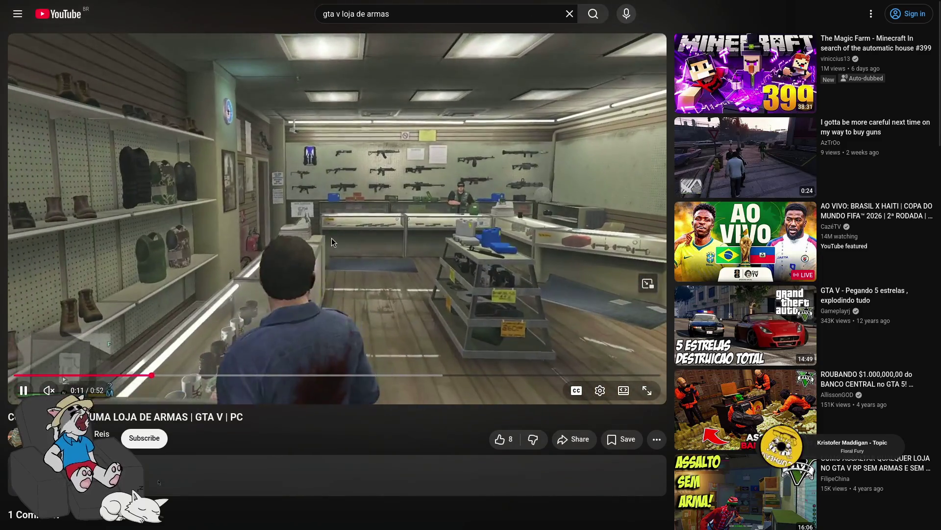
click(316, 244)
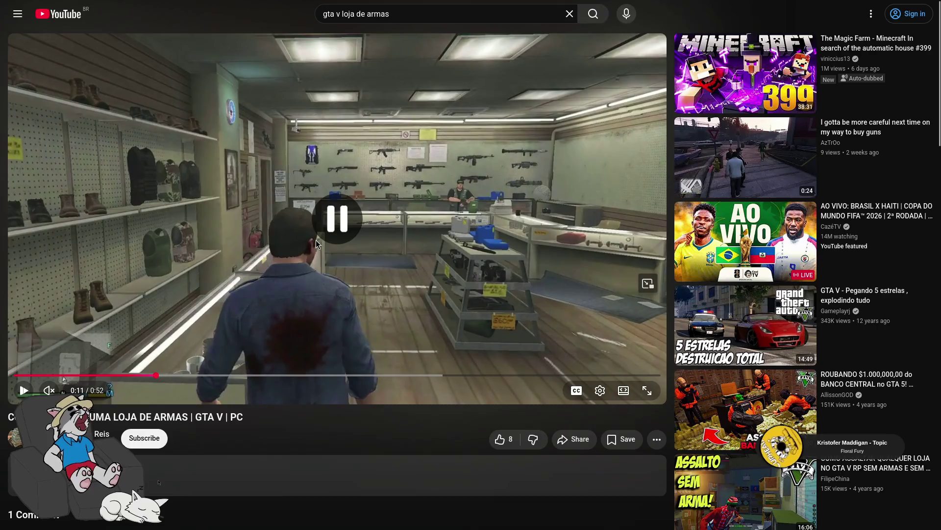
Back in the results, open 'GTA V- Como comprar arma (PS4)' and seek to about 1:25
key(alt+Left)
scroll(326, 321, down, 6)
scroll(355, 247, down, 5)
scroll(356, 247, down, 4)
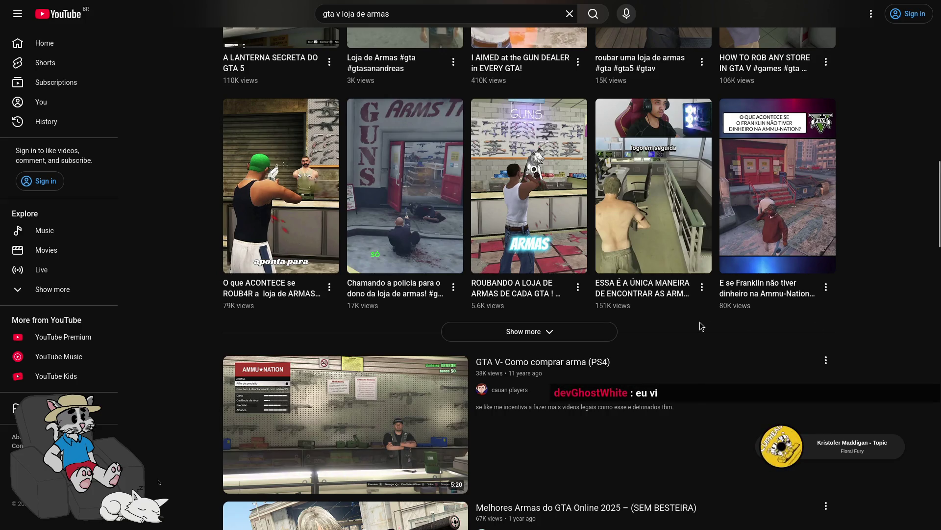
scroll(535, 317, down, 5)
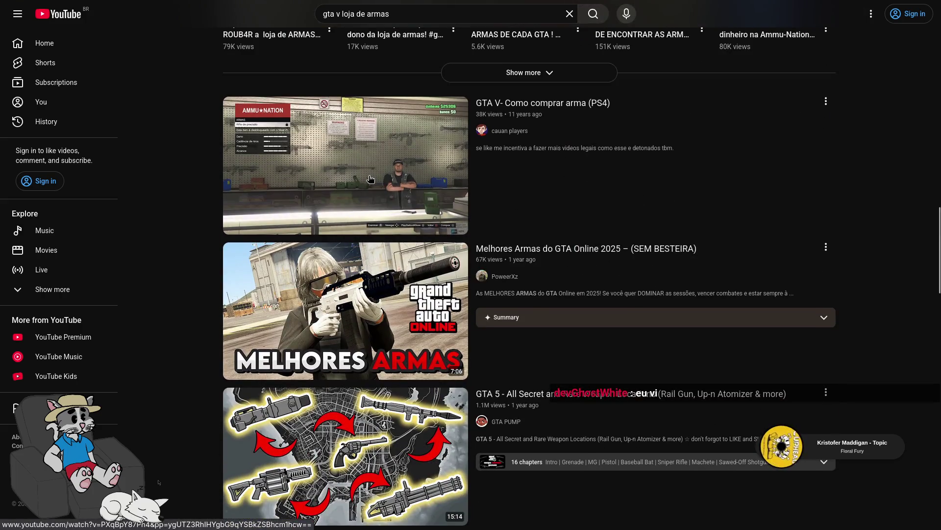
click(369, 184)
drag(116, 376, 208, 375)
click(188, 375)
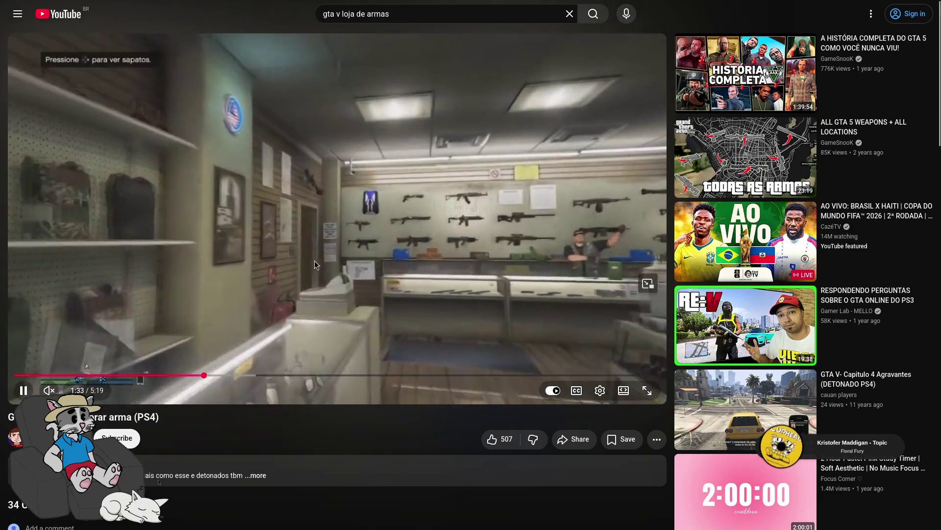
Pause the gun-shop video at 1:36, then restart it from the beginning
click(331, 269)
click(343, 275)
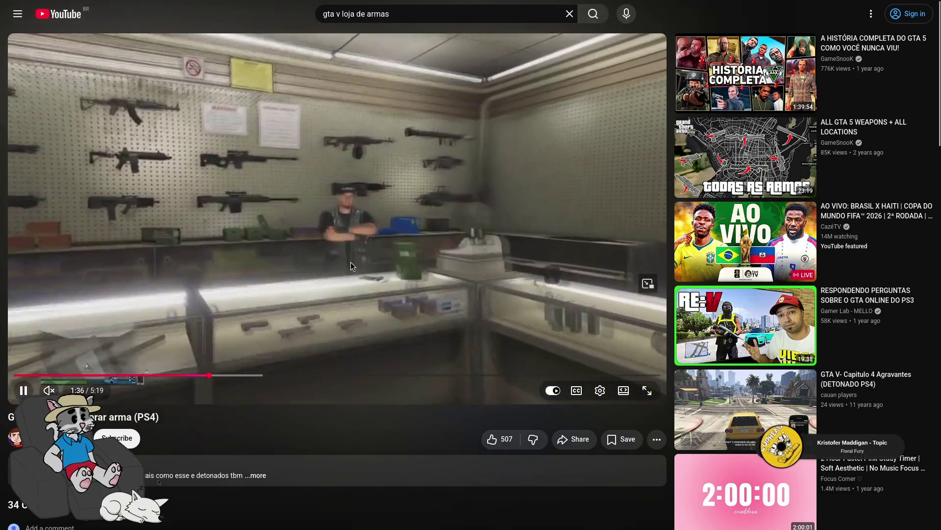
click(349, 260)
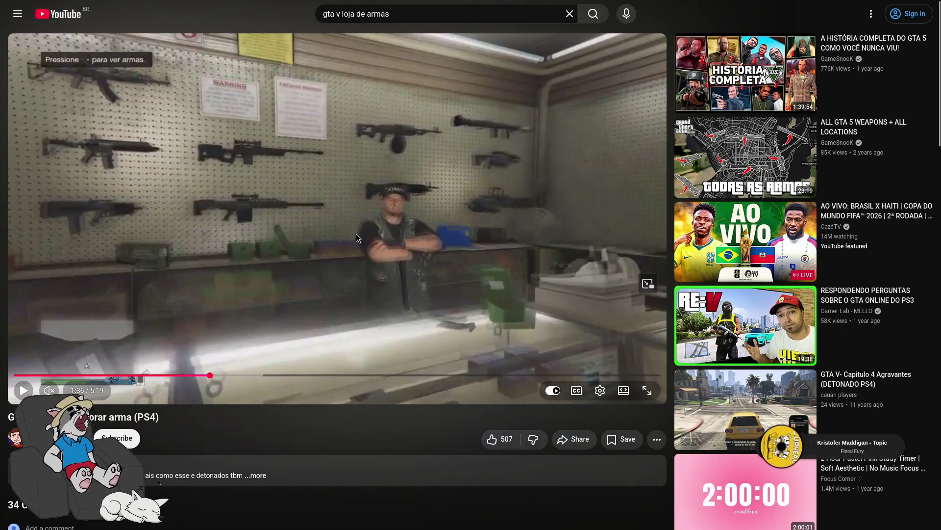
scroll(351, 235, down, 4)
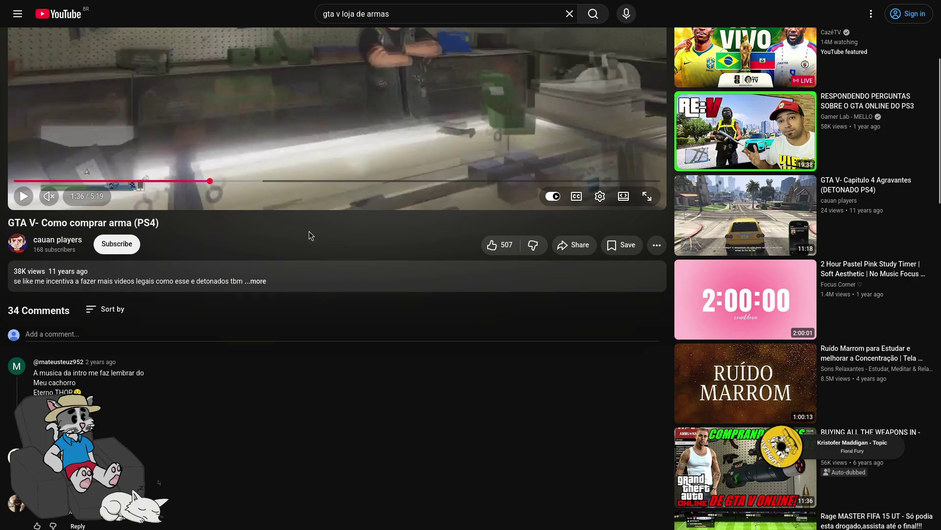
scroll(241, 274, up, 4)
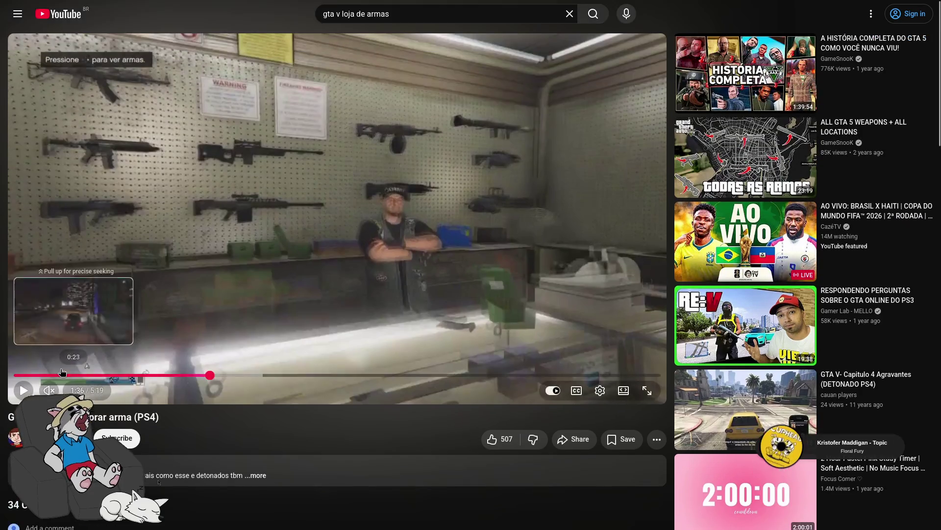
drag(29, 376, 15, 376)
click(91, 328)
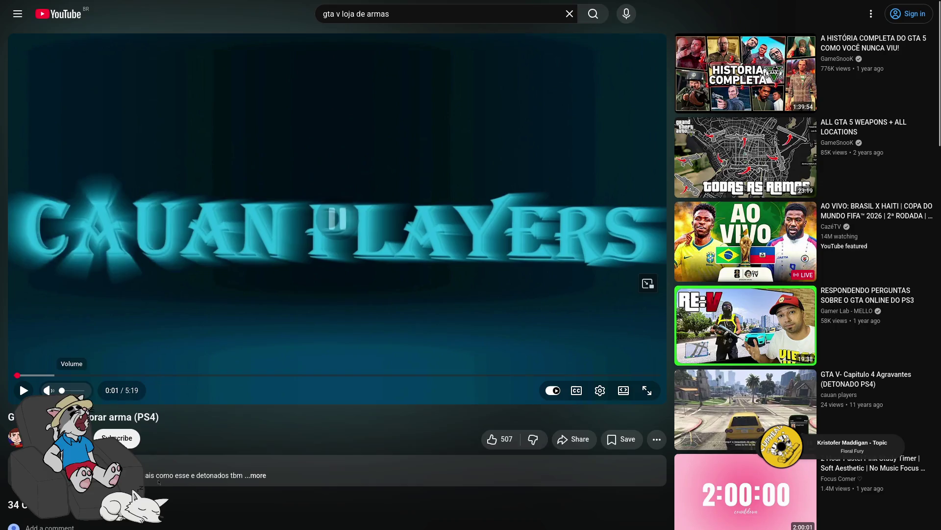
Skip the video to 2:22, return to the search results, and switch to the code editor
scroll(197, 346, down, 6)
scroll(196, 345, up, 6)
click(303, 375)
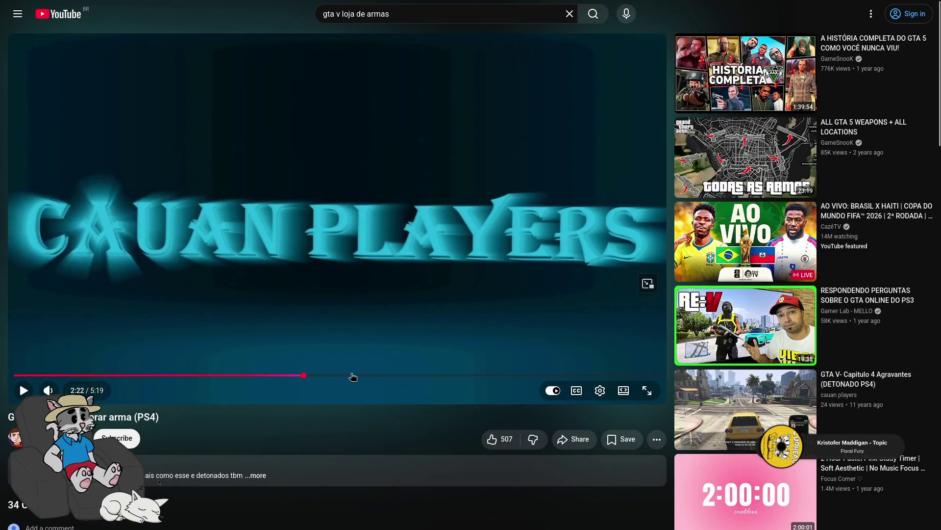
key(alt+Left)
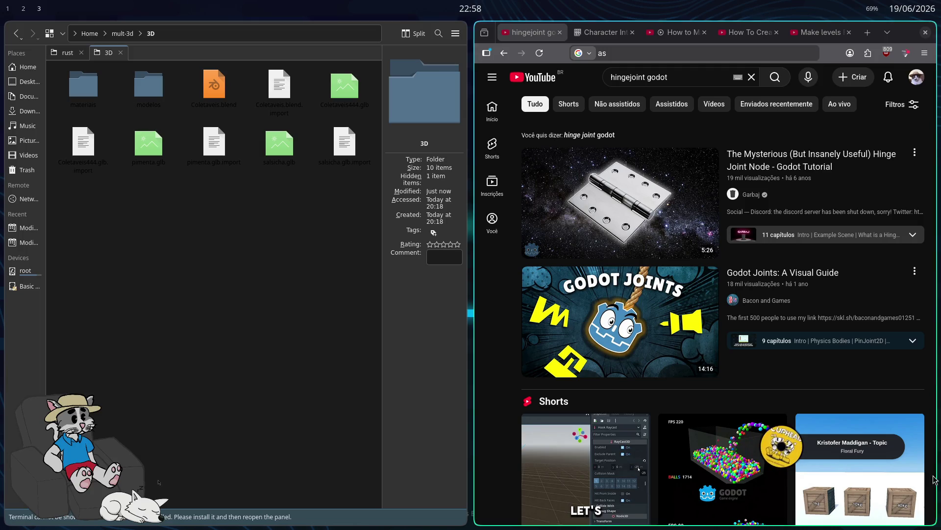
key(alt+Tab)
key(alt+Tab)
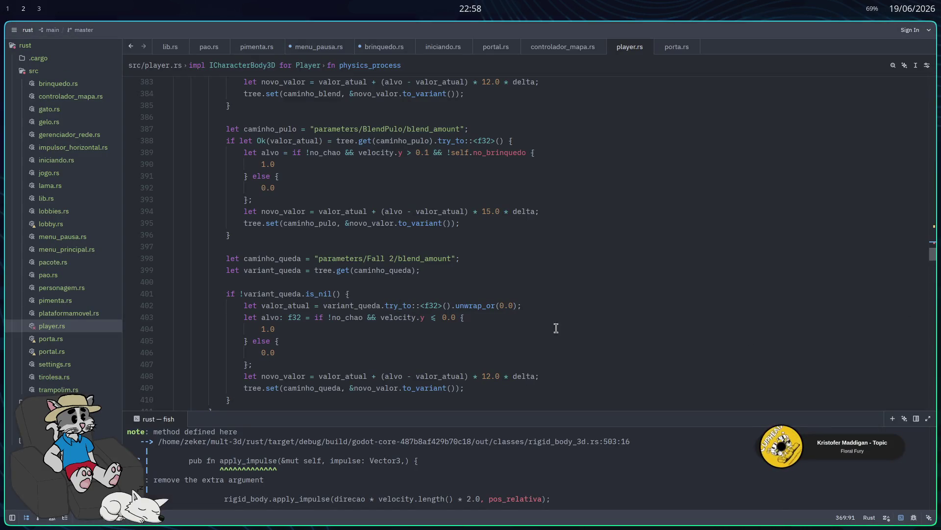
Reassign the hinge joint to StaticBody3D as Node A and porta as Node B, then run the project
key(alt+Tab)
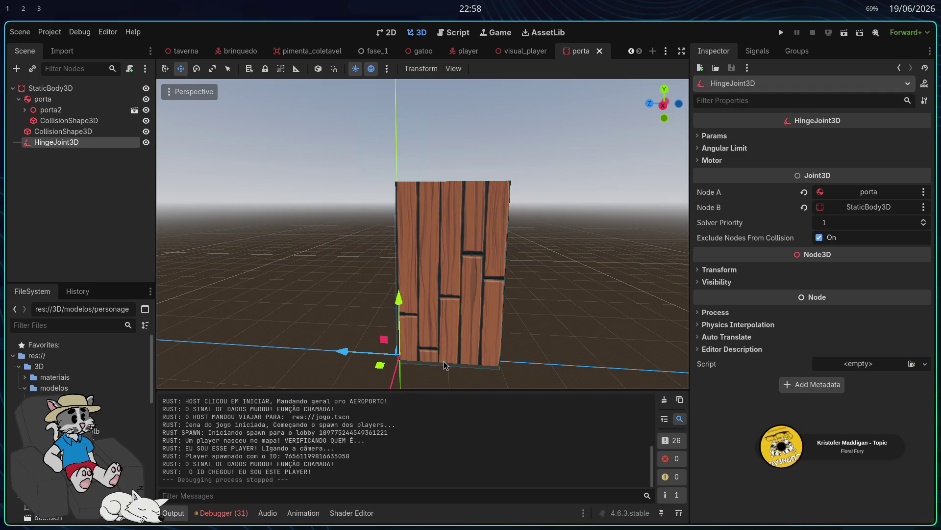
click(805, 192)
click(804, 207)
click(853, 191)
double_click(455, 146)
click(851, 207)
click(422, 154)
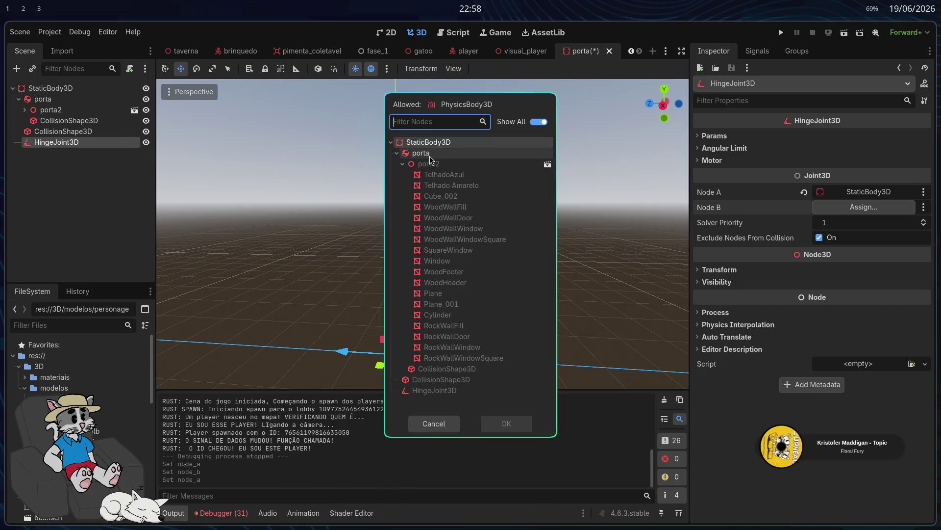
click(505, 422)
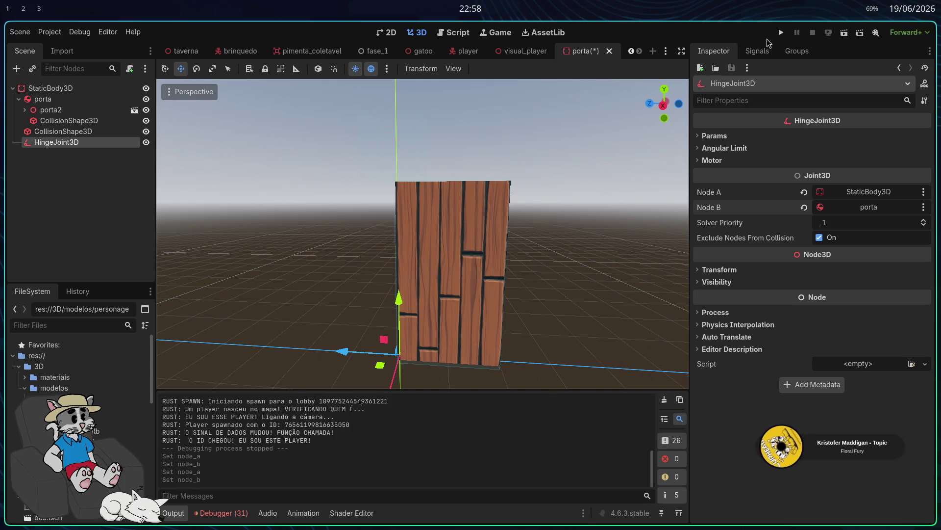
click(781, 33)
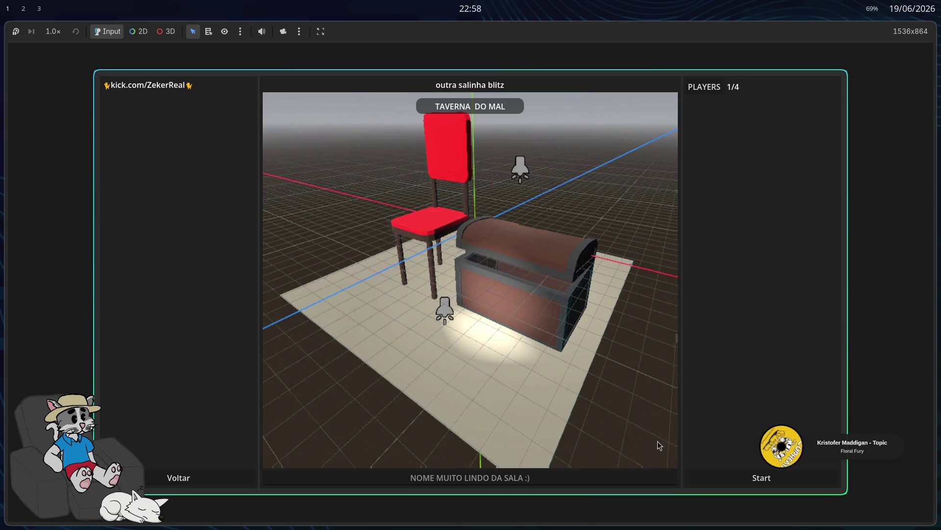
Start the hosted match to test the door, then stop with F8 and reselect HingeJoint3D
click(762, 477)
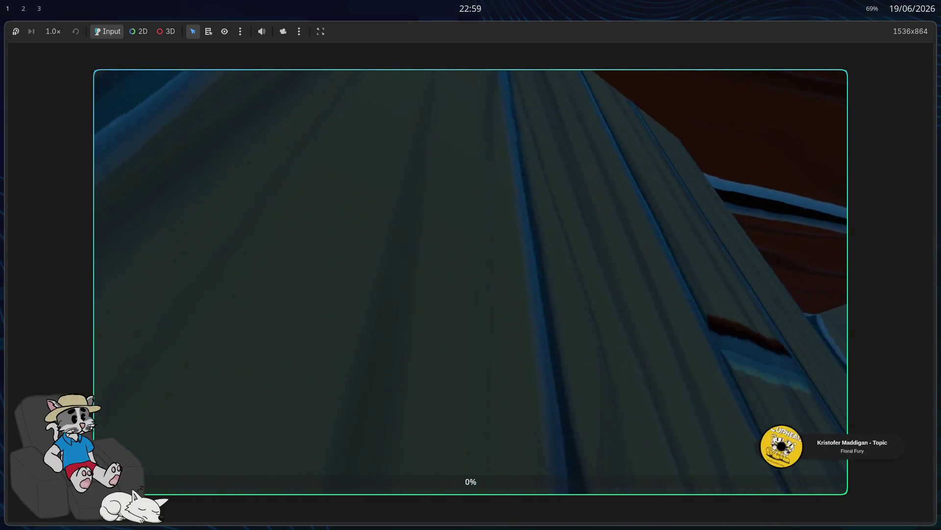
key(F8)
click(98, 131)
click(98, 141)
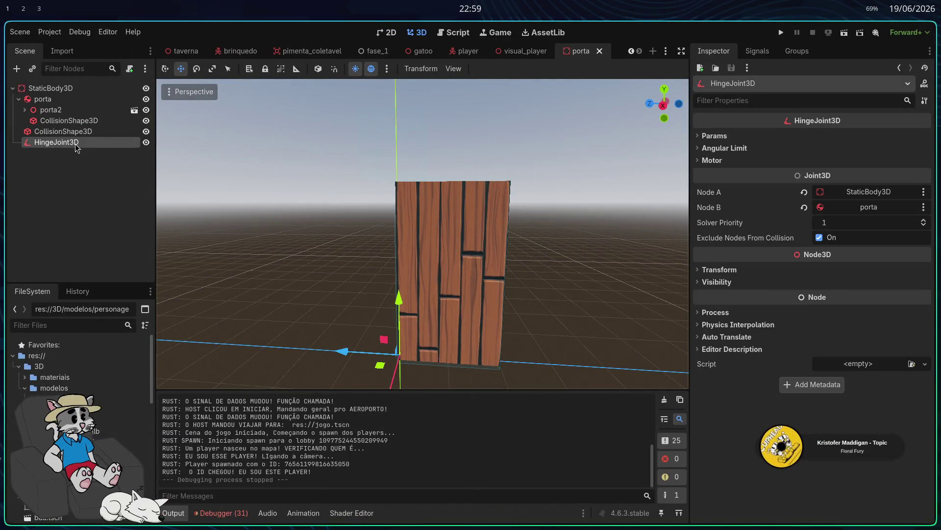
Lower the frame's CollisionShape3D by 0.719 on Y, save, and relaunch the game to host
drag(422, 235, 343, 225)
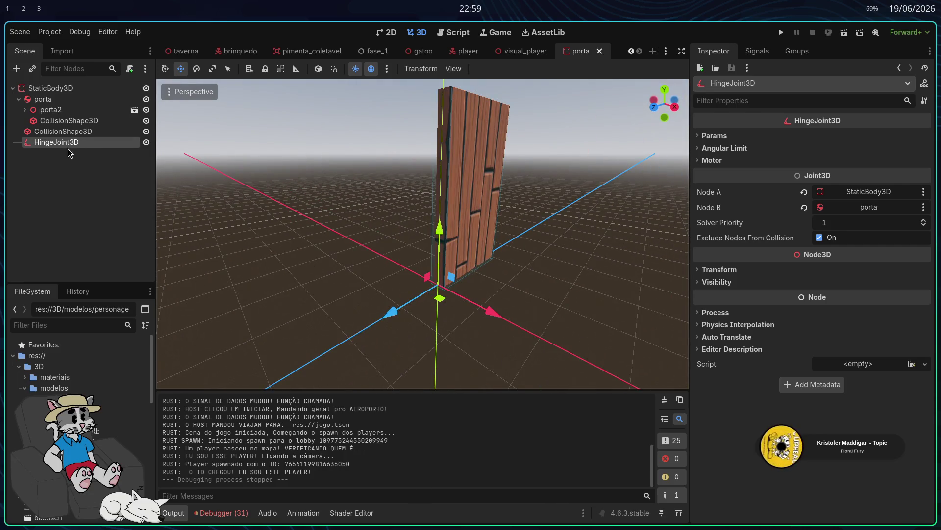
click(63, 131)
click(64, 88)
key(f)
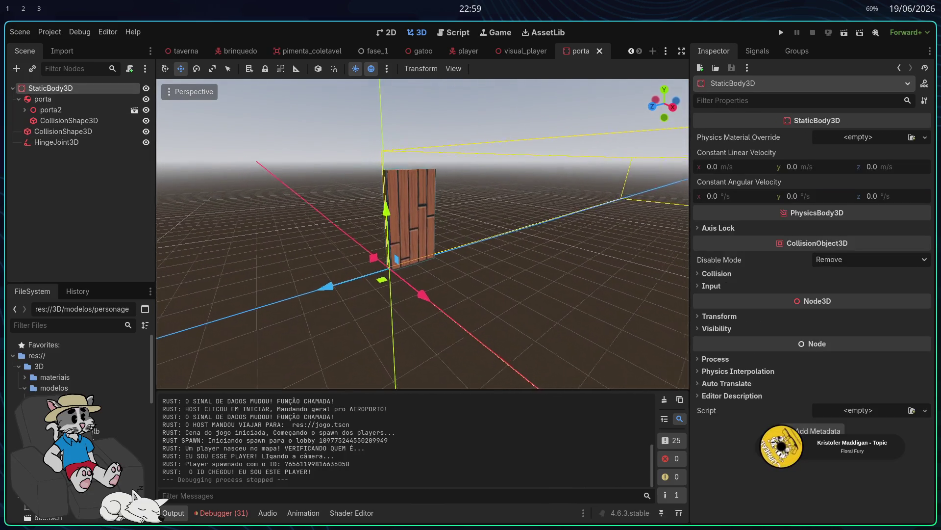
click(47, 99)
click(69, 120)
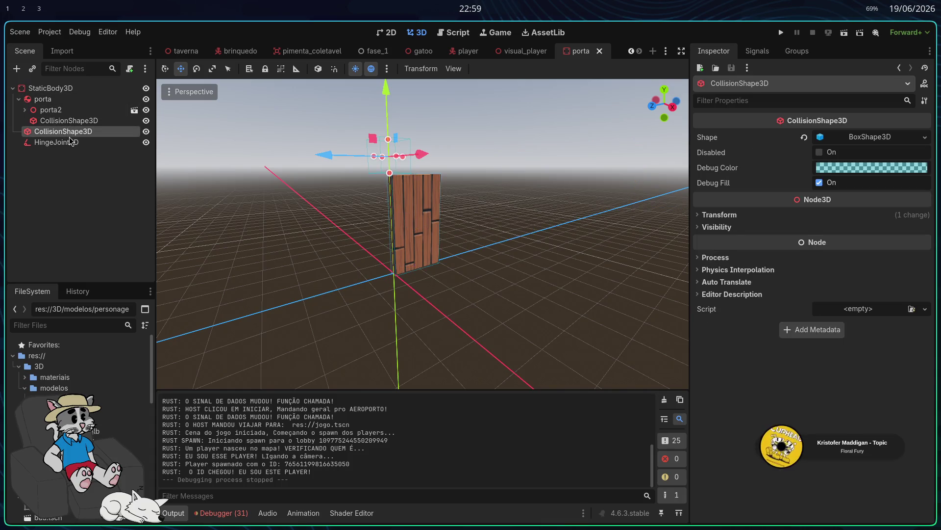
drag(394, 225, 377, 155)
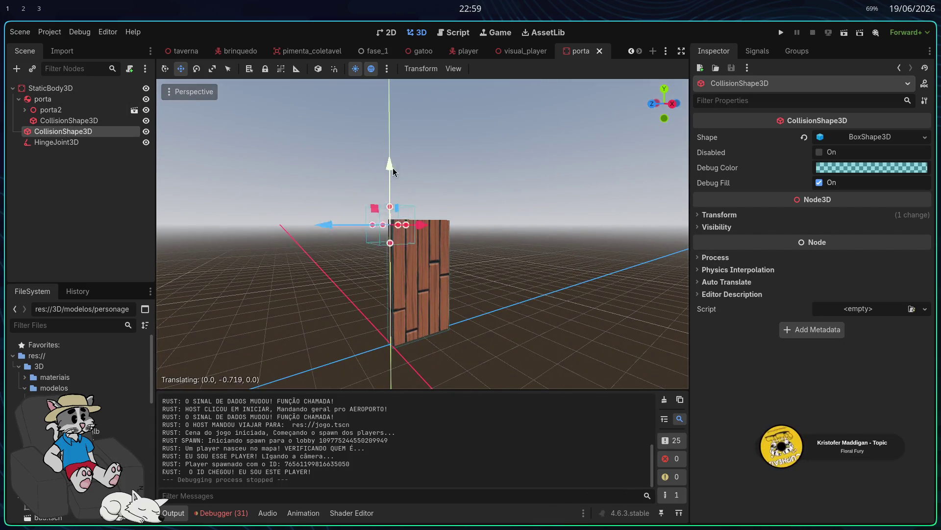
click(780, 32)
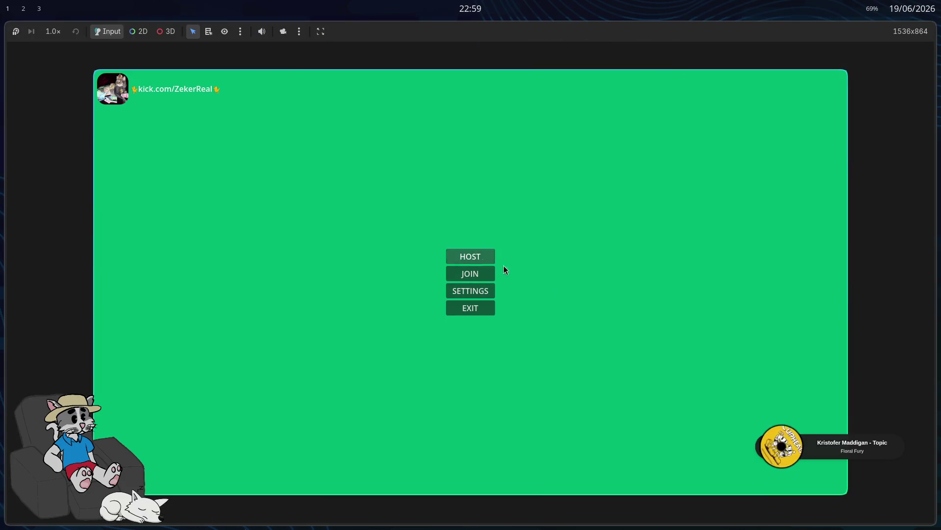
click(488, 258)
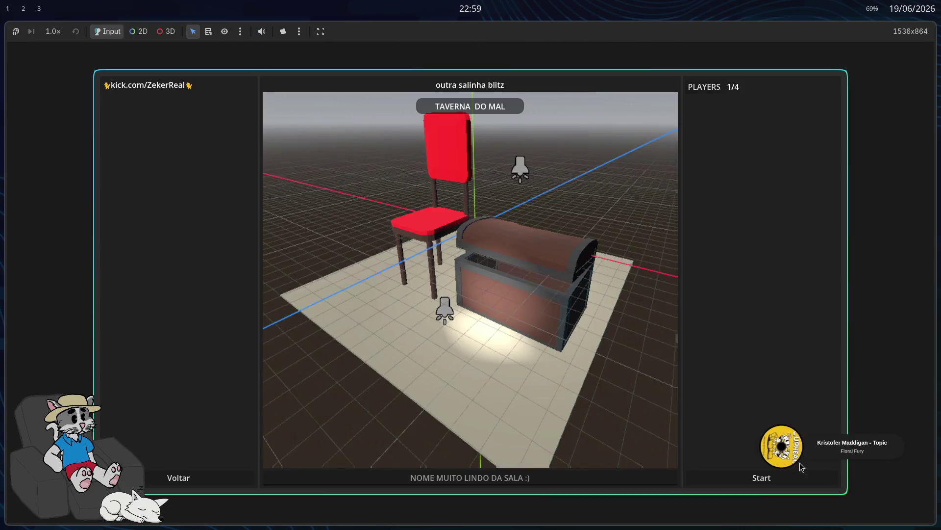
Start the match, test the door in the tavern, then stop the game with F8
click(796, 480)
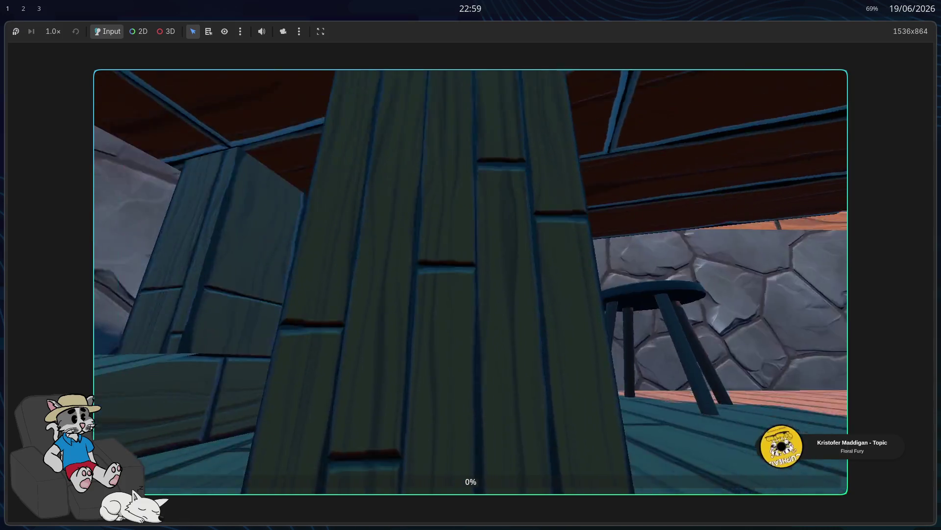
key(F8)
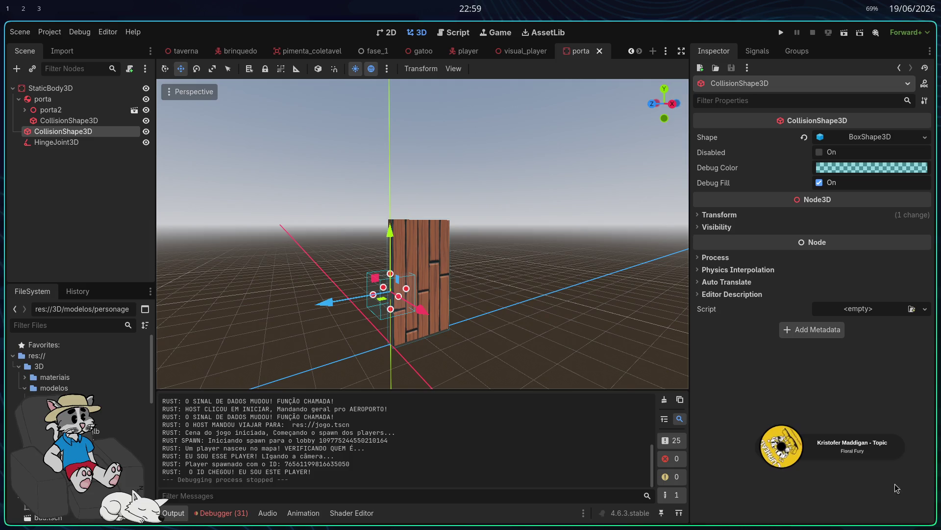
Select porta and switch its Center of Mass Mode to Custom
click(77, 143)
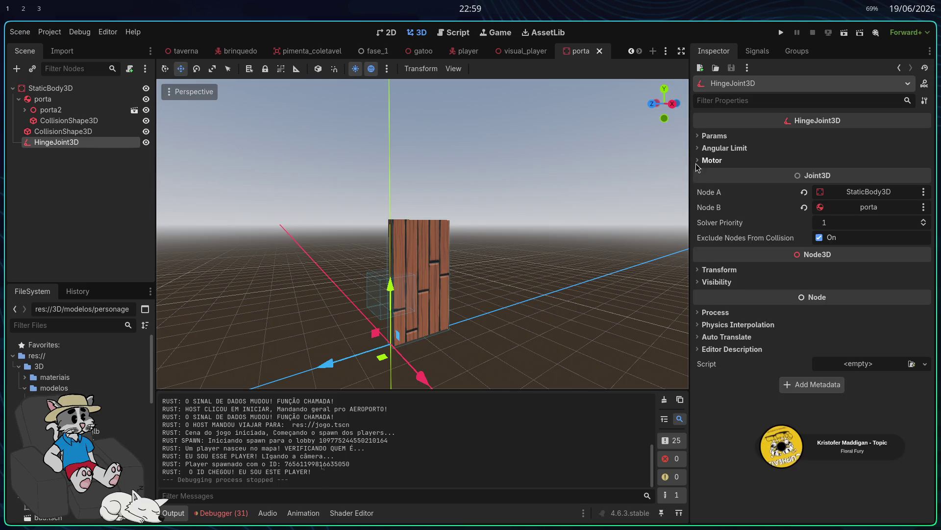
click(710, 161)
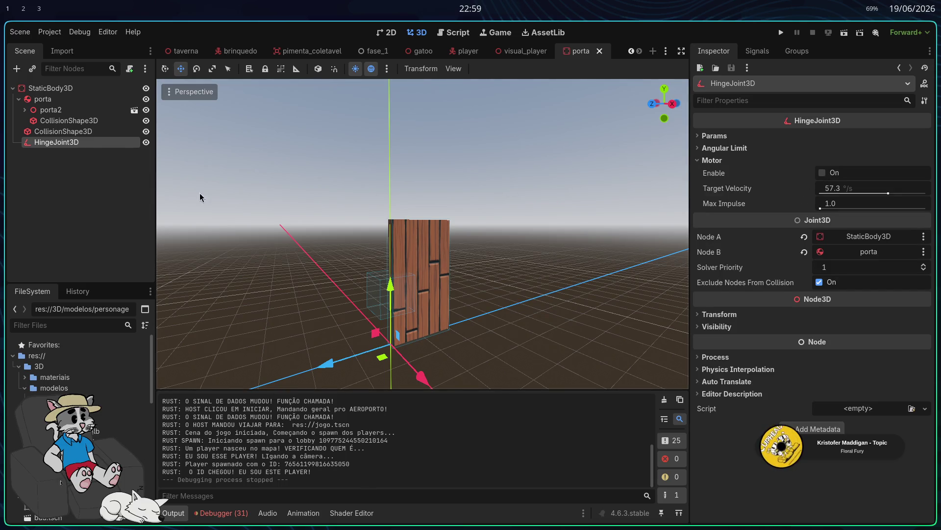
click(51, 88)
click(68, 120)
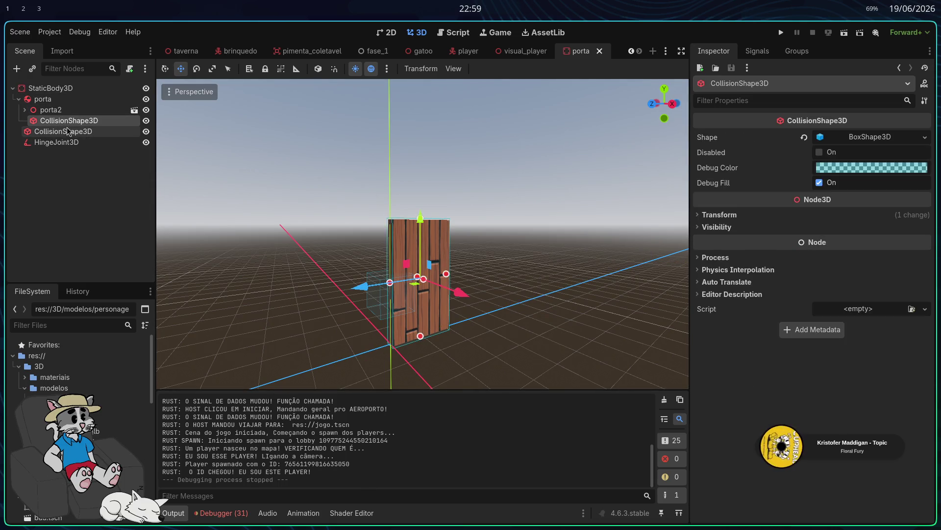
click(43, 98)
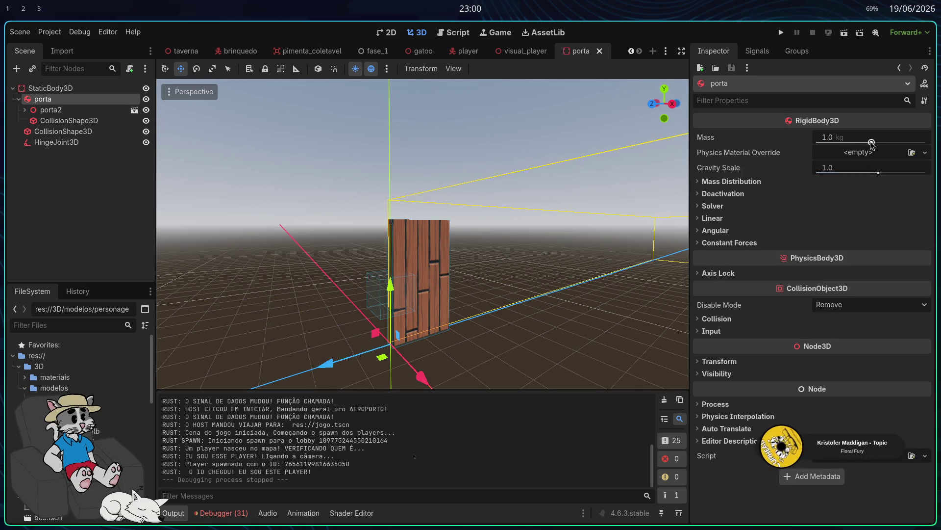
click(700, 182)
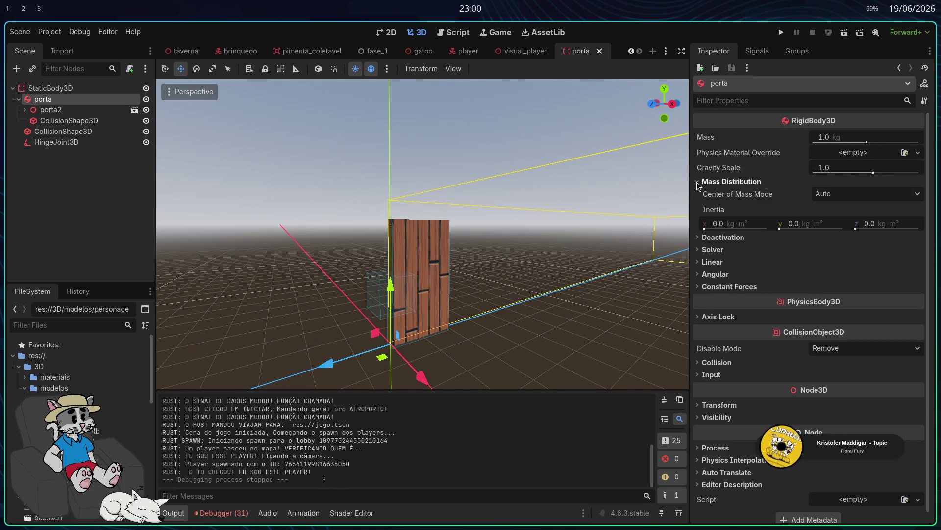
click(861, 194)
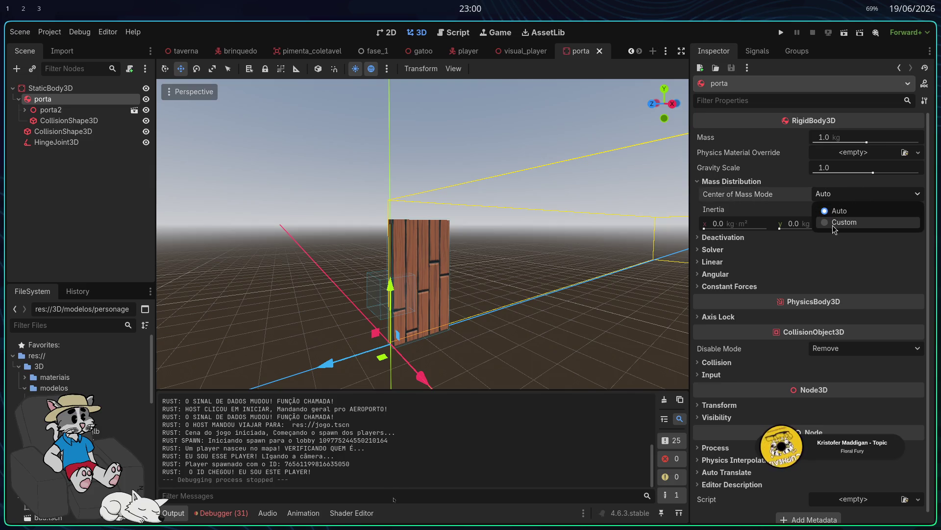
click(843, 222)
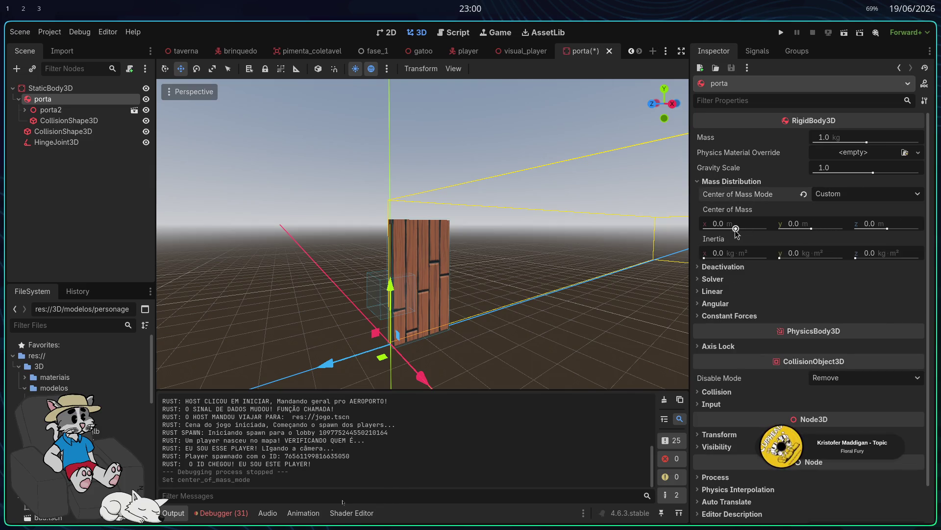
Set porta's centre of mass to (-2.46, -4.12, -1.65), mass 0.015 kg, gravity scale -2.481, and run
drag(736, 229, 728, 232)
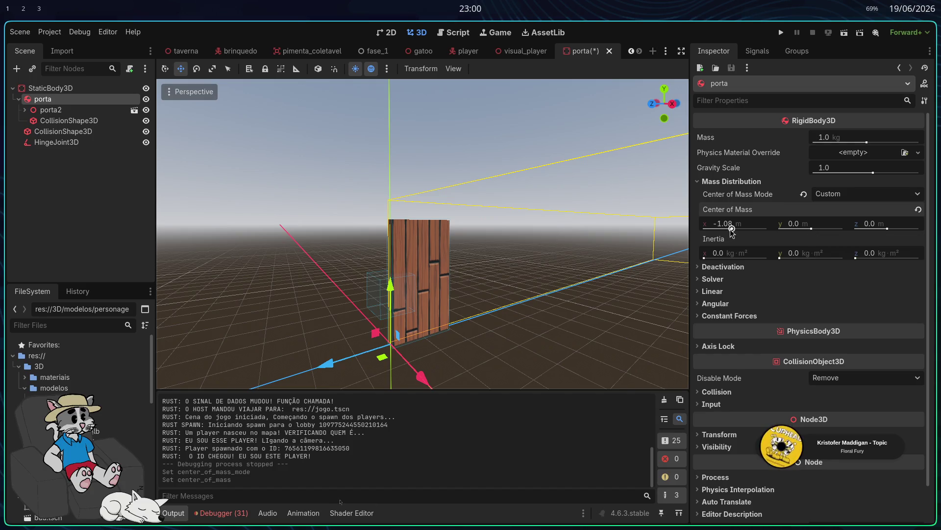
drag(732, 229, 729, 232)
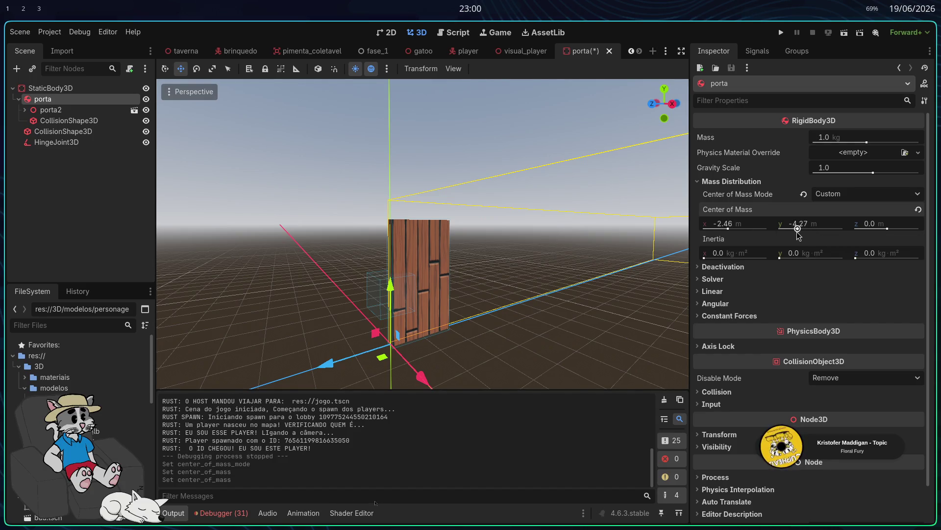
scroll(631, 290, up, 3)
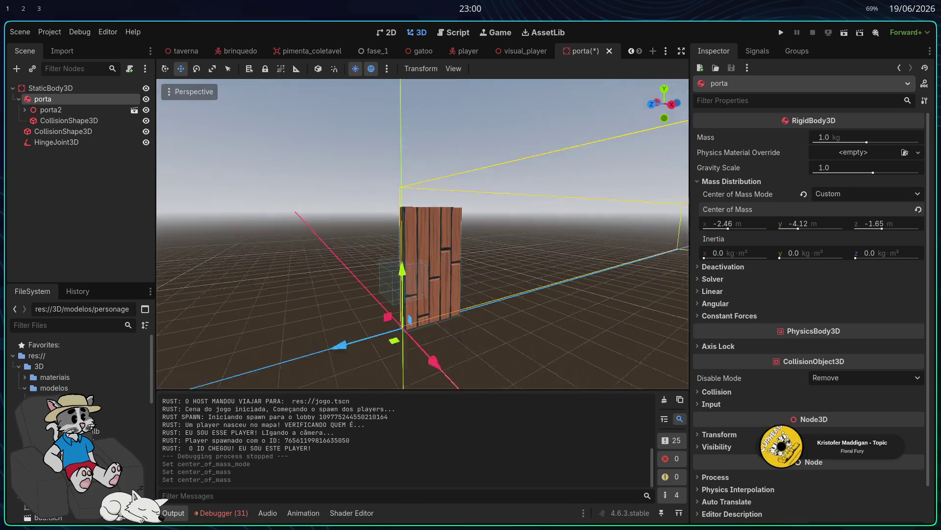
drag(866, 142, 864, 142)
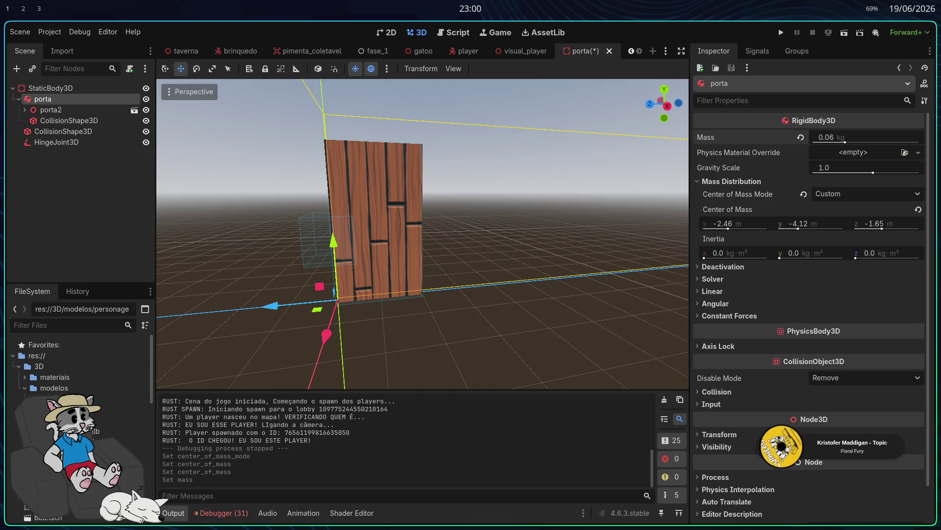
drag(871, 172, 869, 173)
click(781, 33)
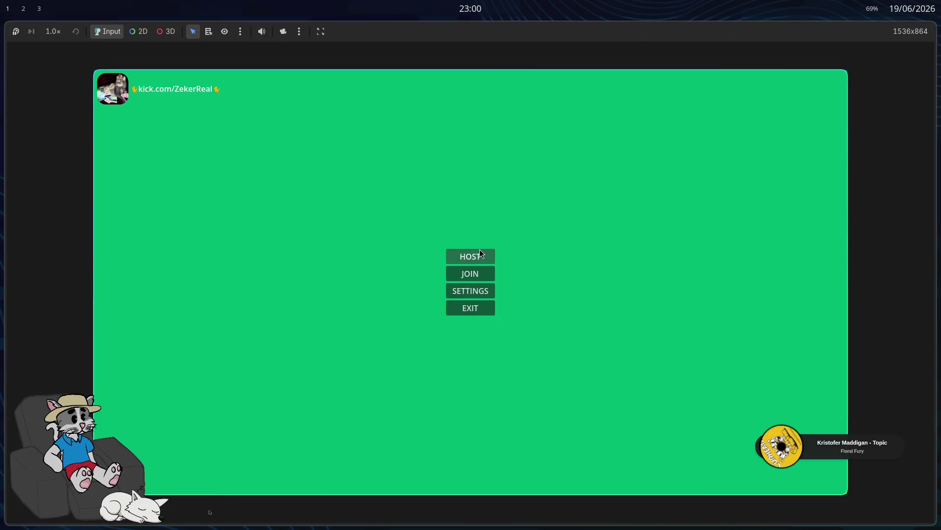
Host and start a match, walk the tavern pushing against the door plank, then stop the game
click(479, 249)
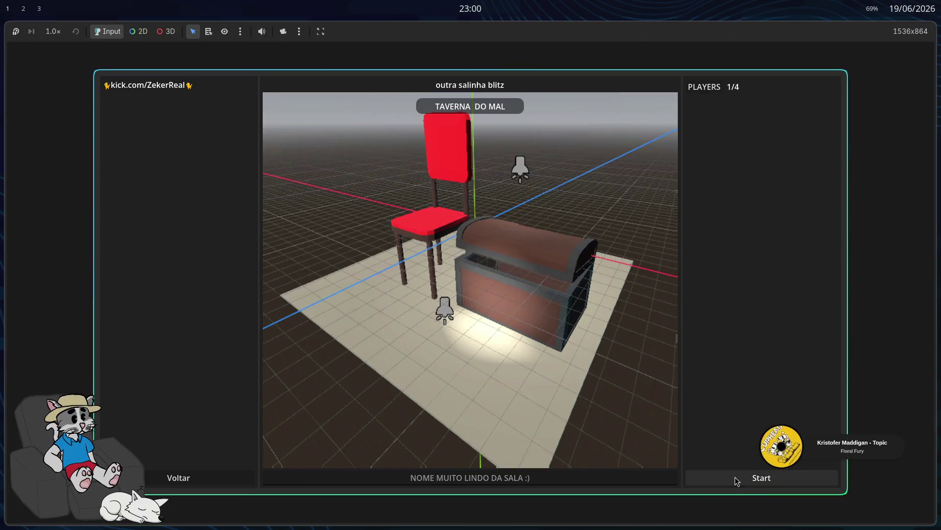
click(737, 481)
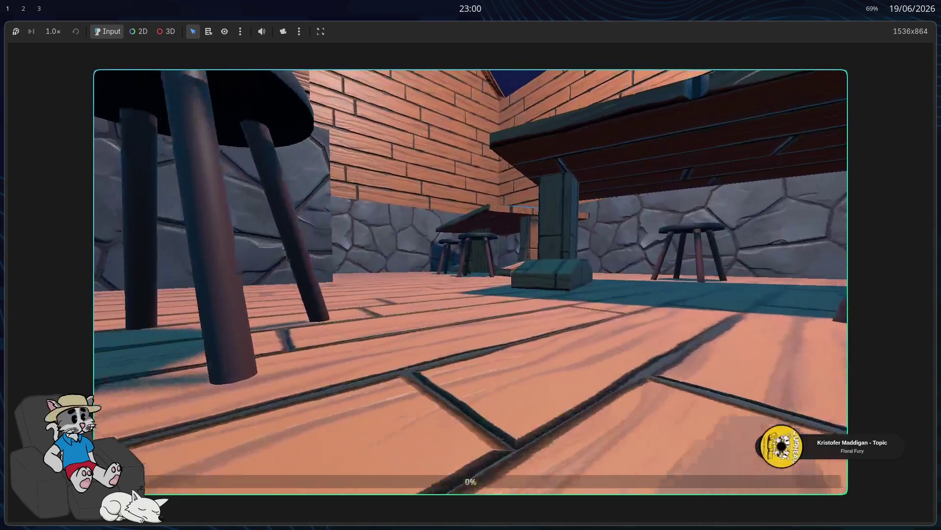
key(w)
key(w)
key(w)
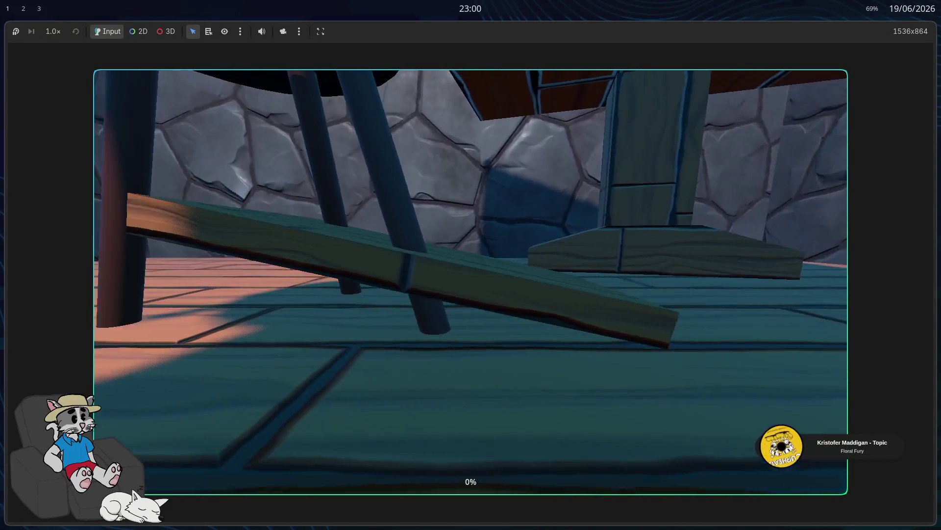
key(w)
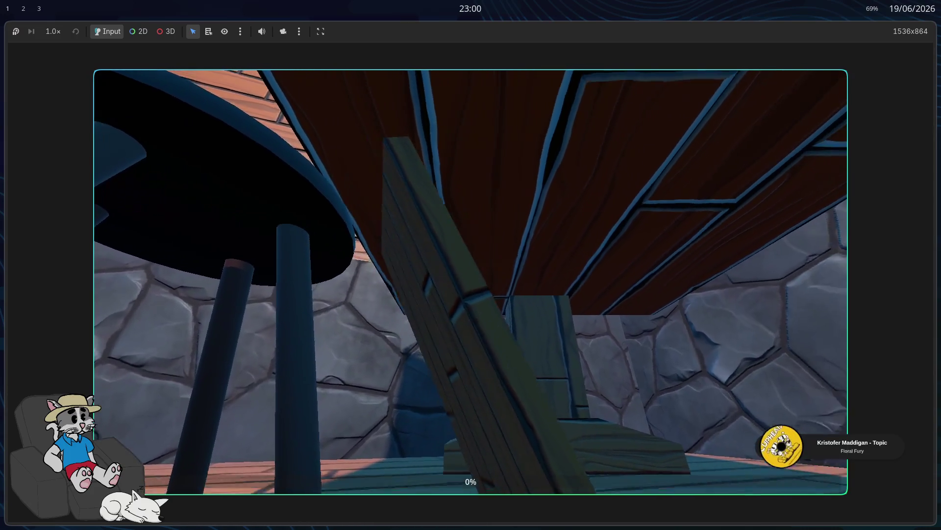
key(w)
key(w)
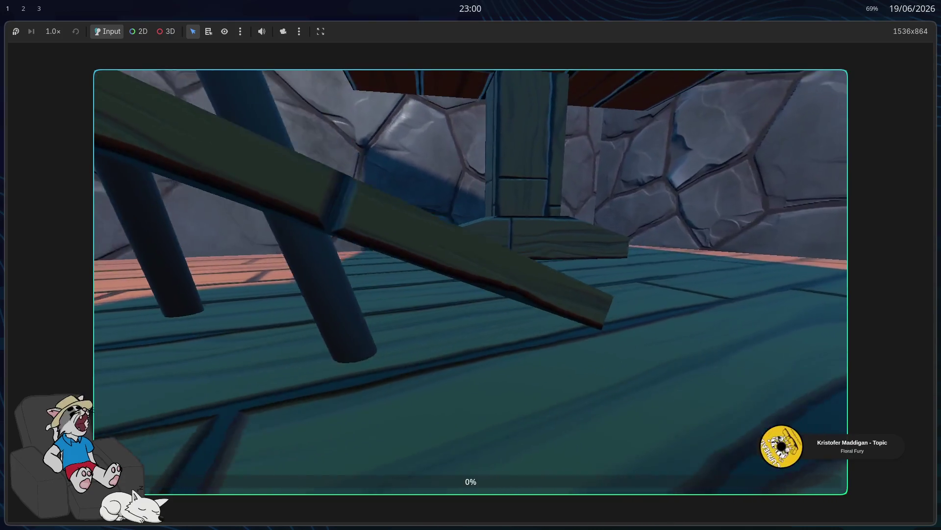
key(w)
key(w)
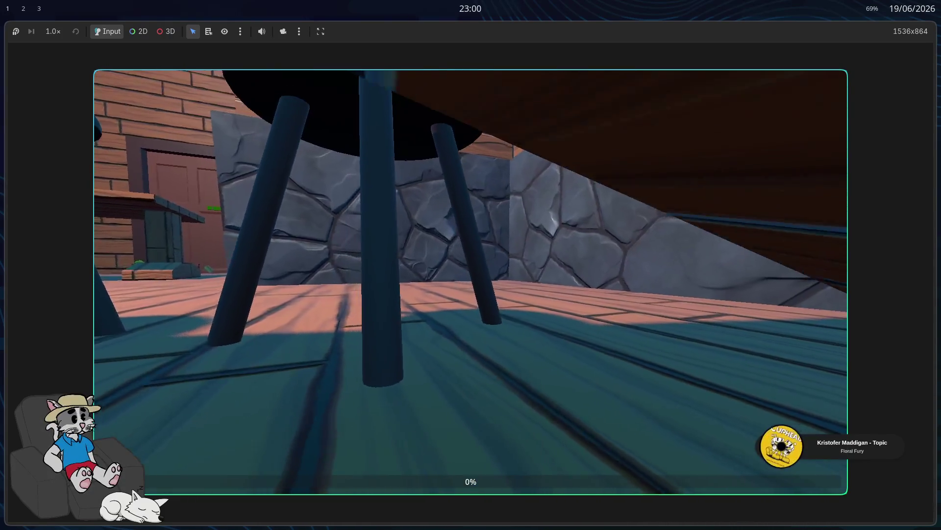
key(w)
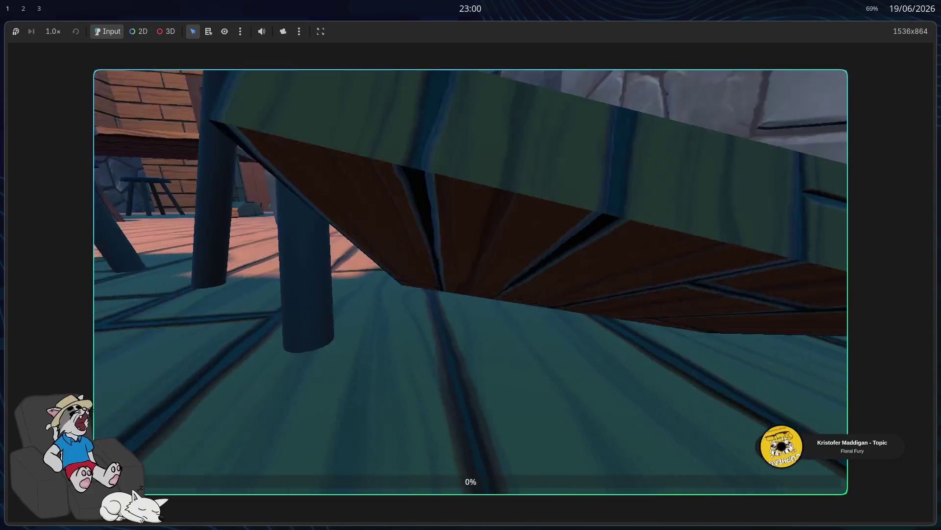
key(w)
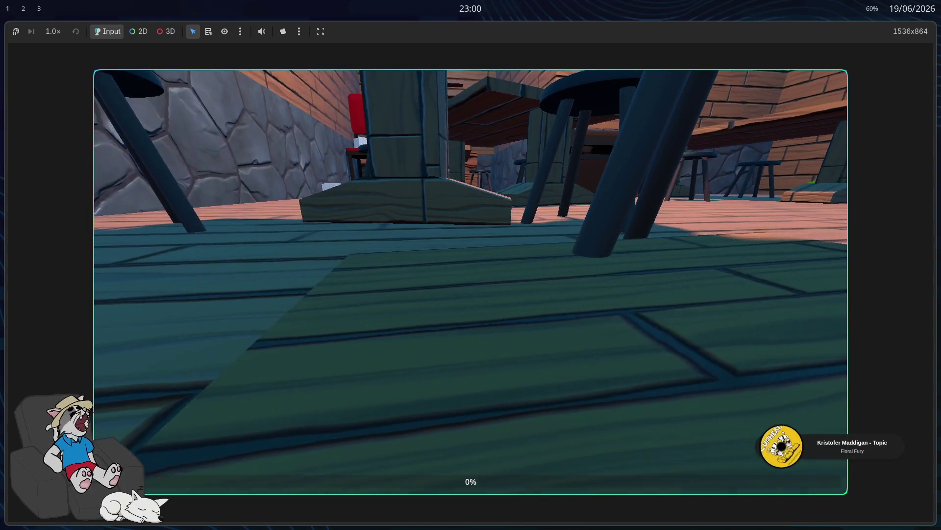
key(w)
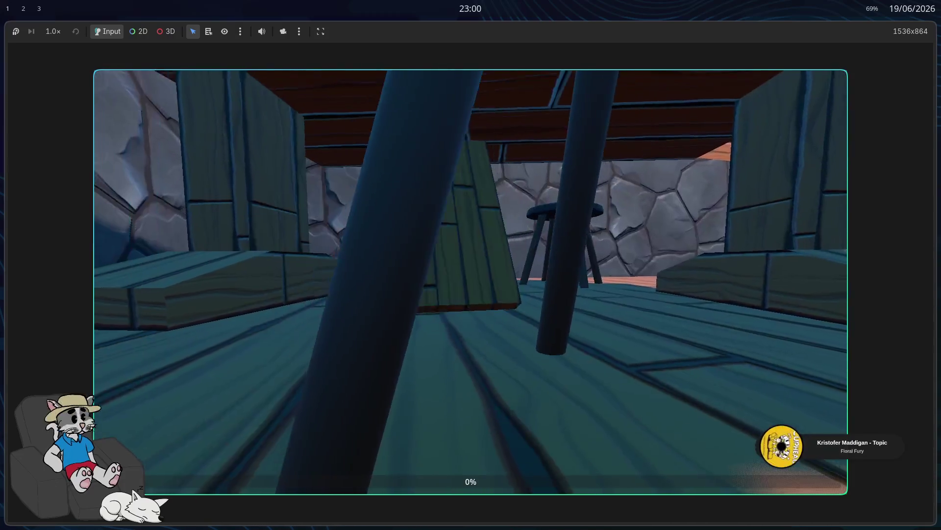
key(w)
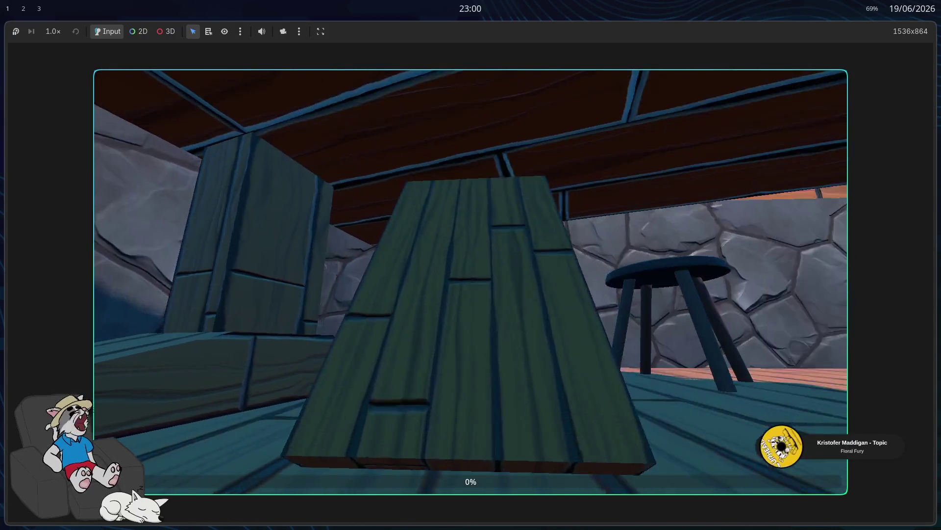
key(w)
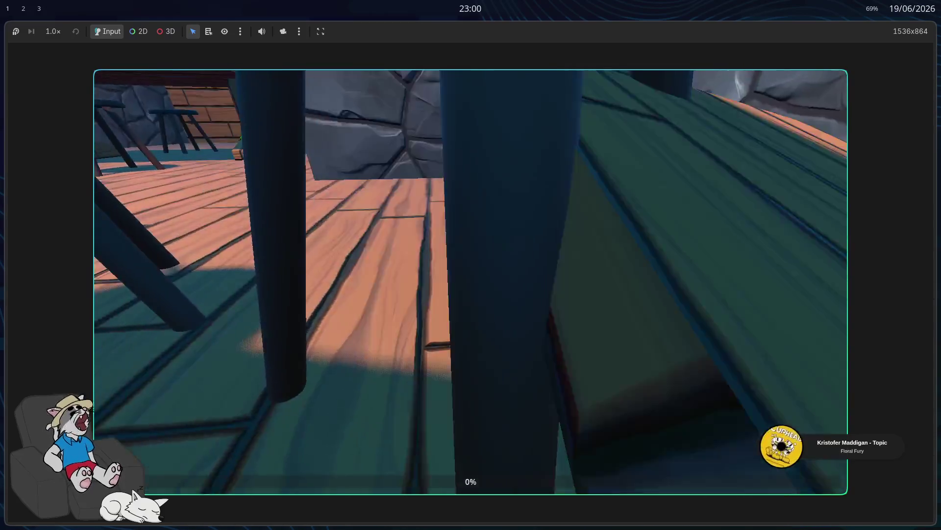
key(w)
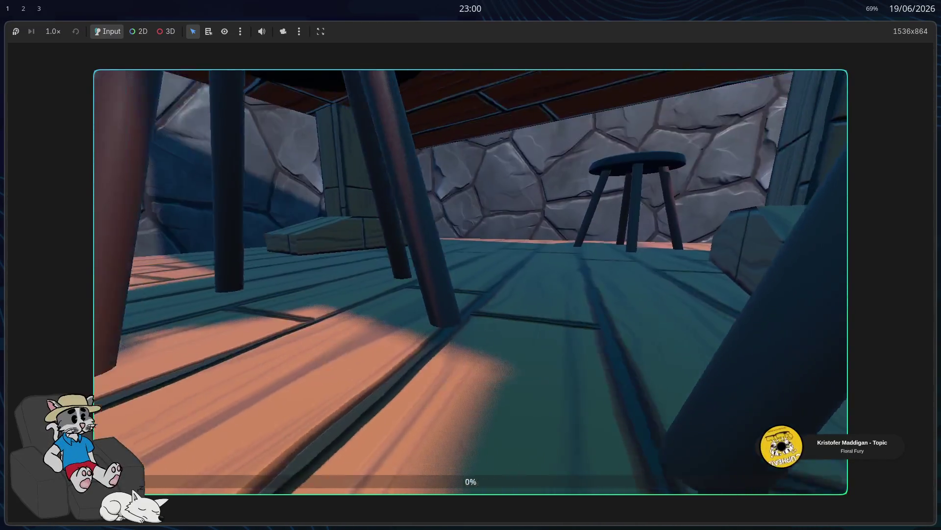
key(w)
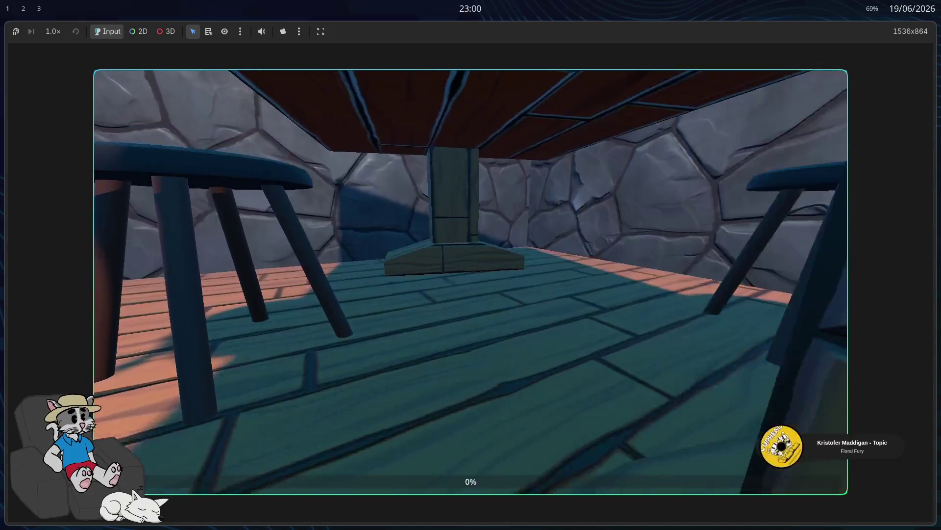
key(F8)
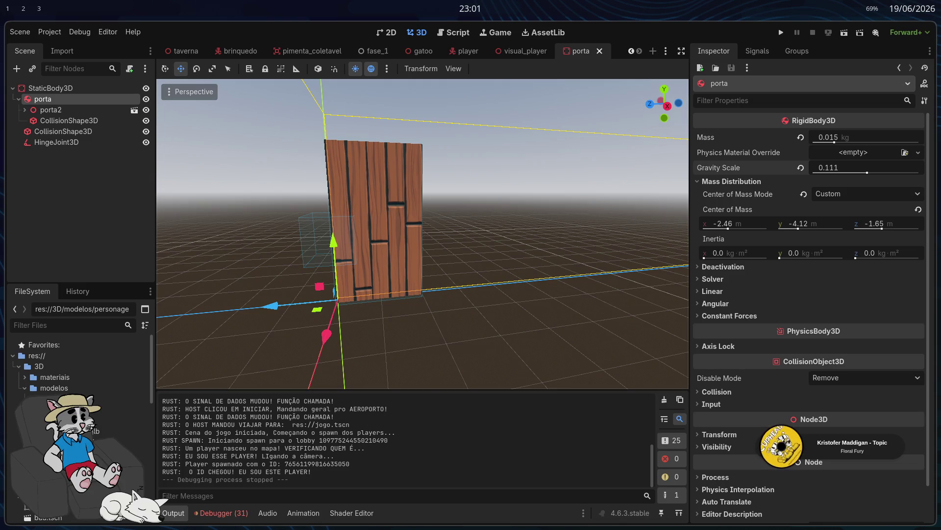
Review porta's linear and angular damping settings, keeping the linear damp mode on Combine
scroll(859, 307, down, 2)
click(710, 241)
click(707, 245)
click(704, 254)
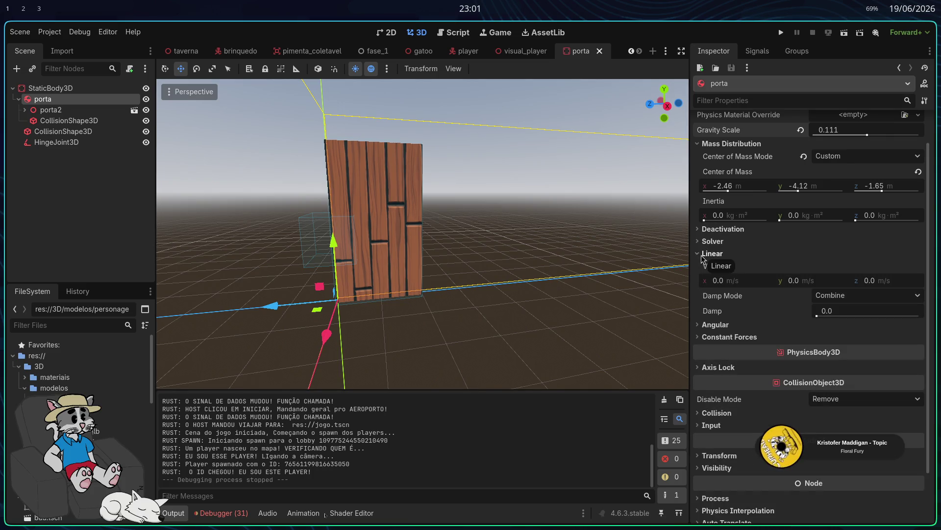
click(831, 296)
click(825, 298)
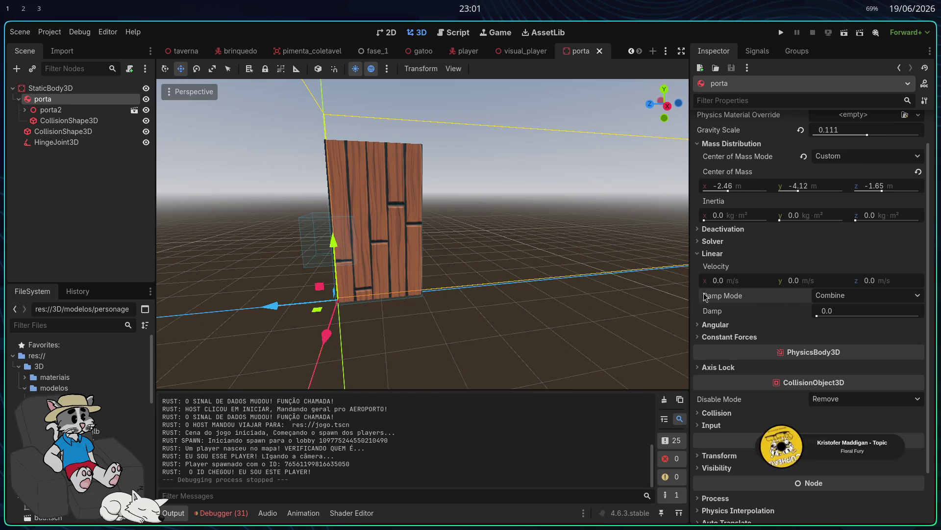
click(702, 254)
click(702, 266)
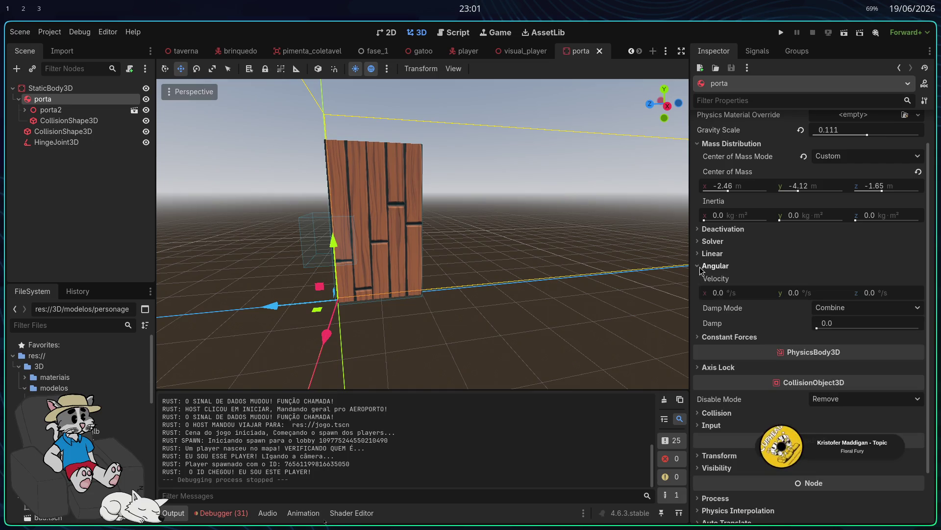
click(700, 269)
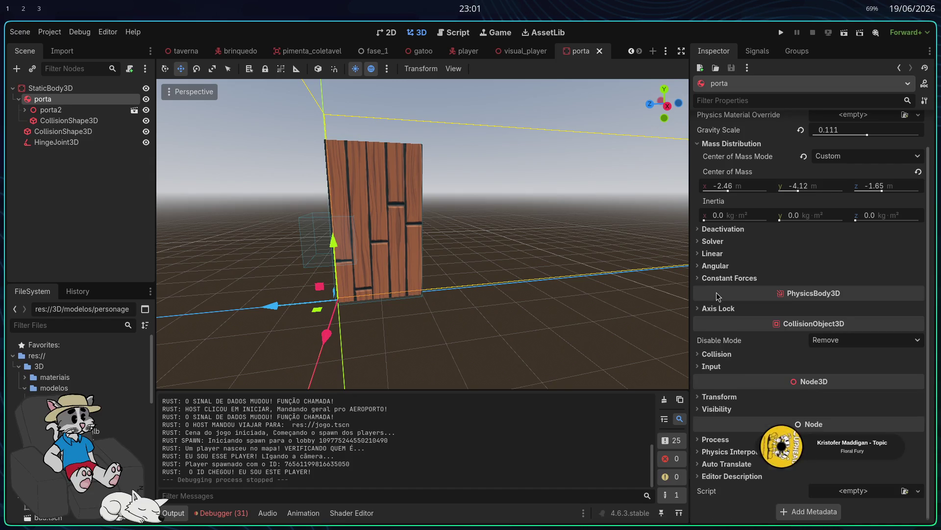
scroll(716, 297, up, 2)
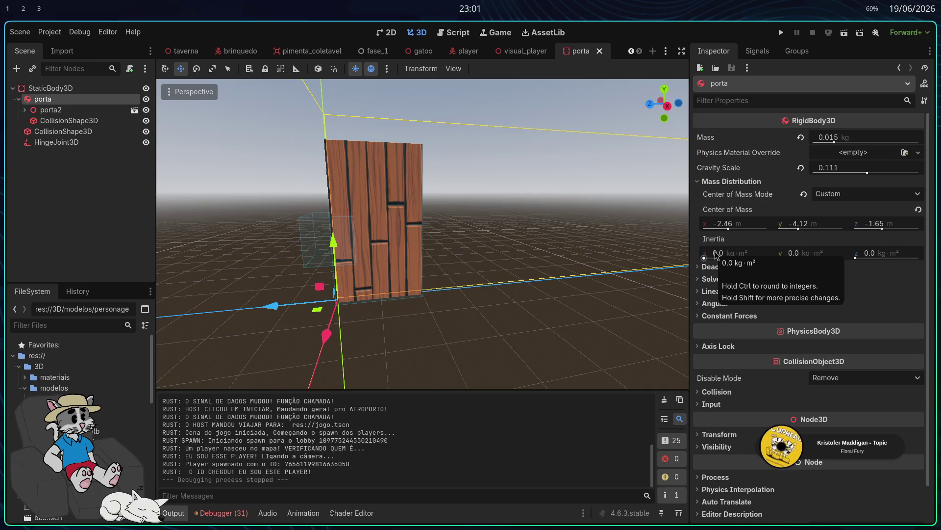
click(706, 180)
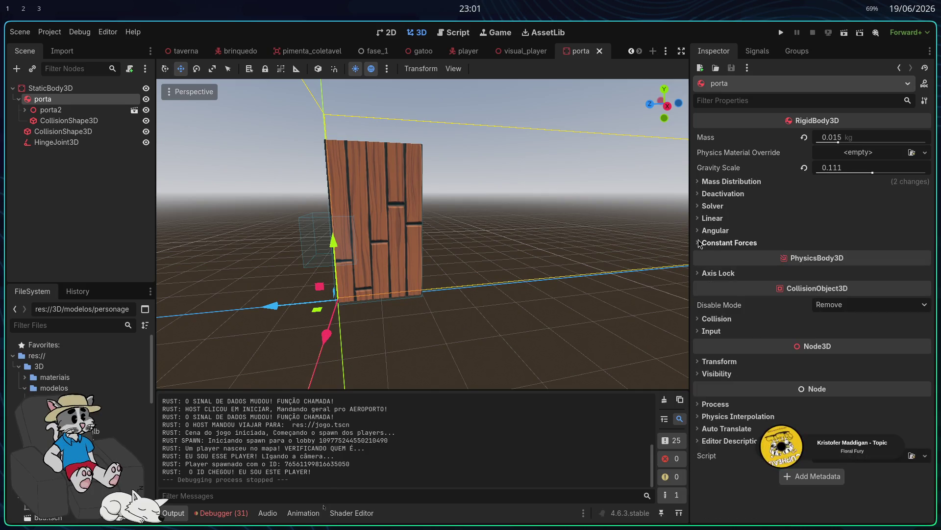
Lock porta's linear X, Y, Z and angular X and Z axes, then save and run
click(701, 273)
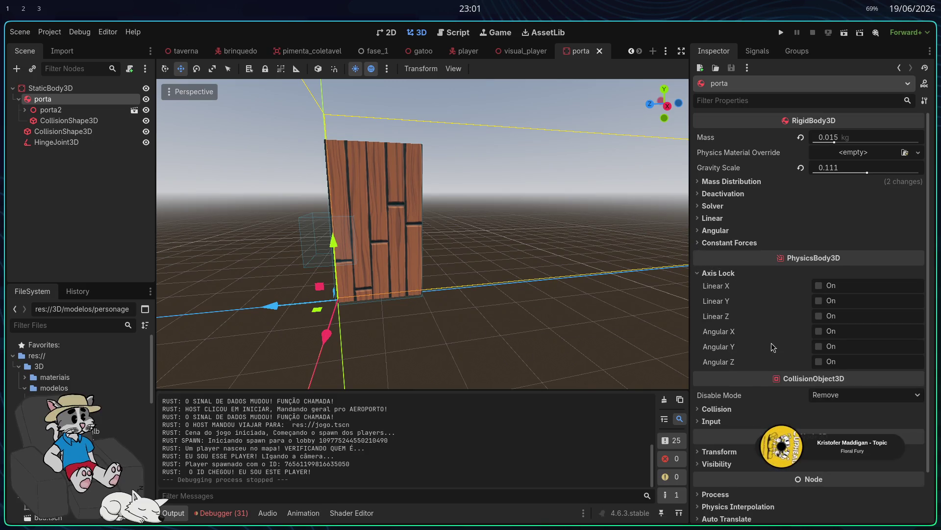
click(819, 285)
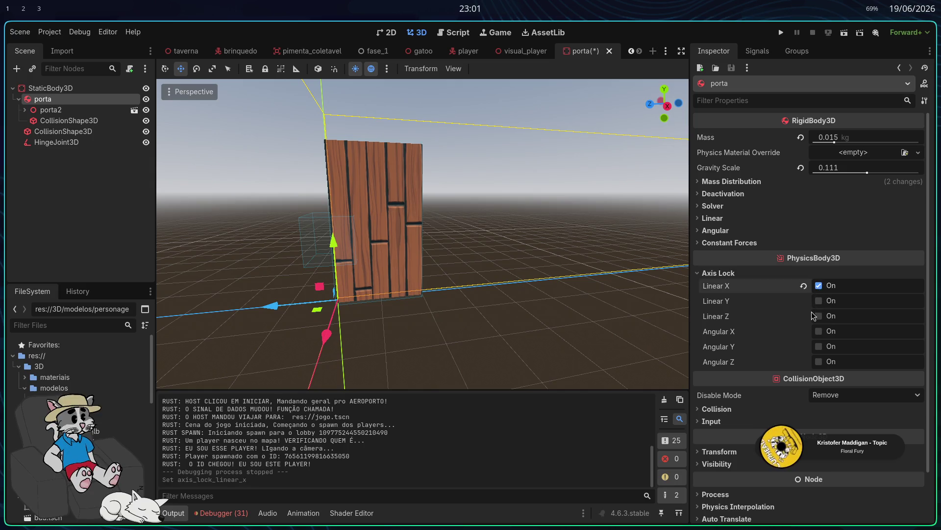
click(818, 301)
click(819, 316)
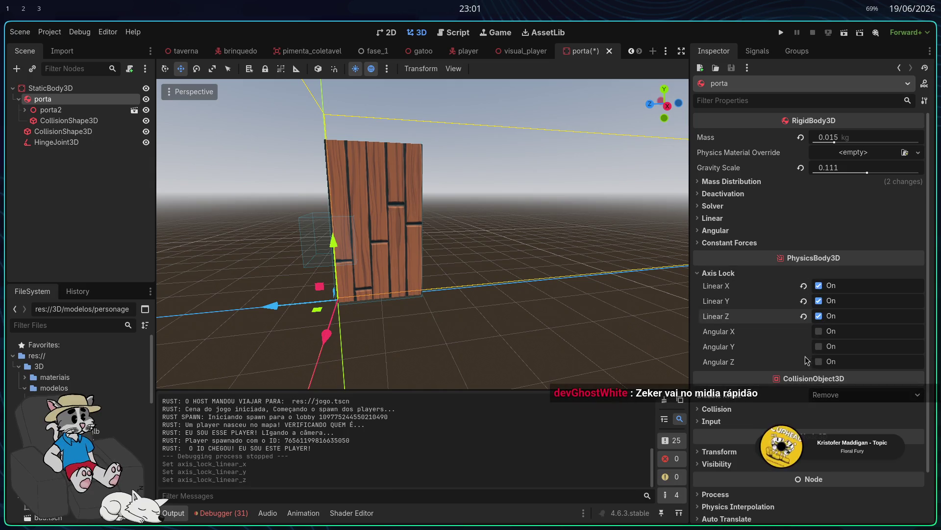
click(819, 331)
click(819, 361)
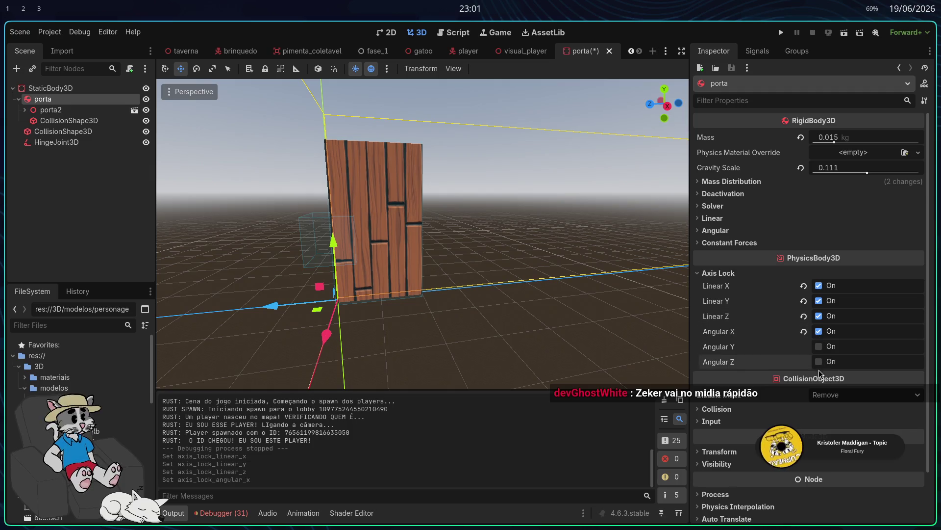
click(781, 32)
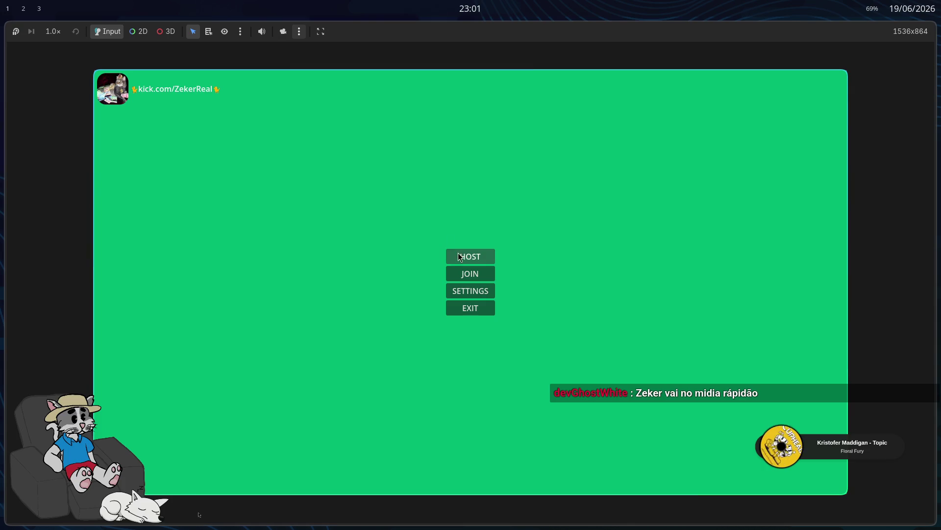
Host a lobby from the game's main menu and start the match to load the tavern
click(469, 256)
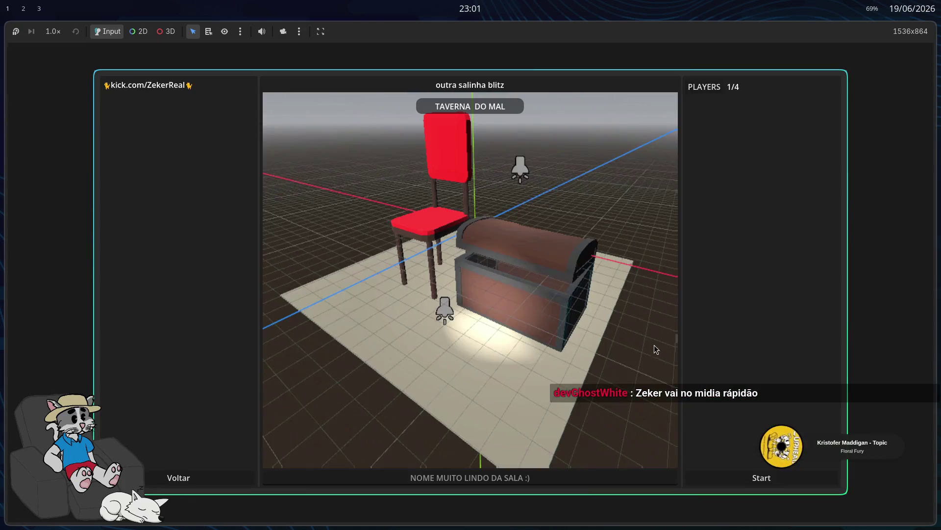
click(762, 480)
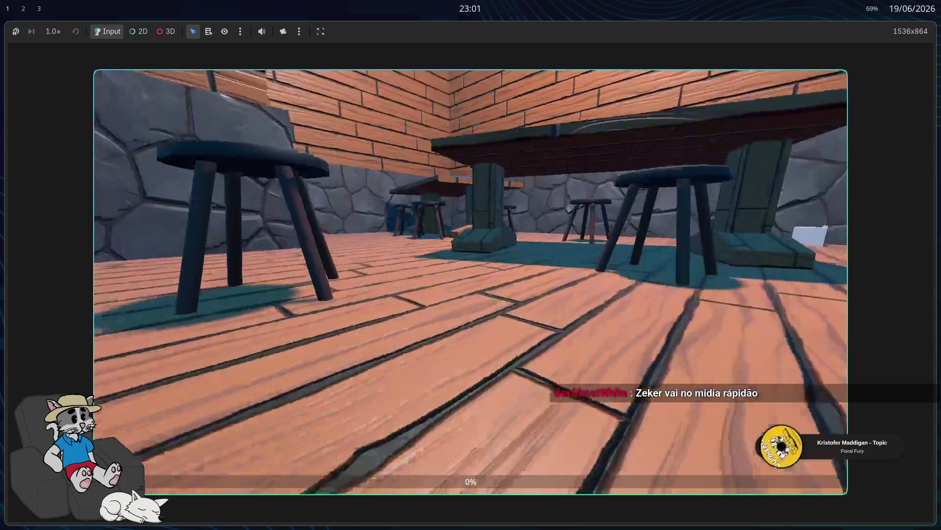
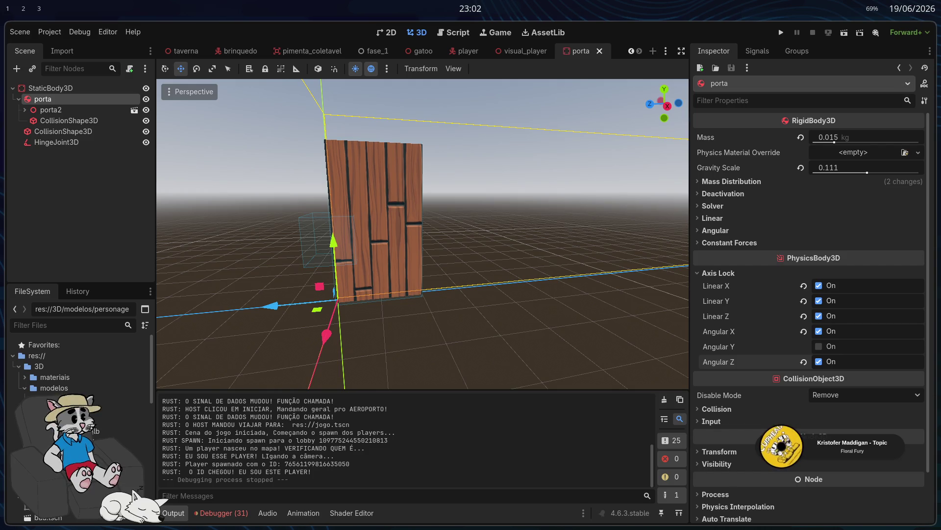
Raise the porta door body's mass to about 6.531 kg
drag(543, 269, 559, 260)
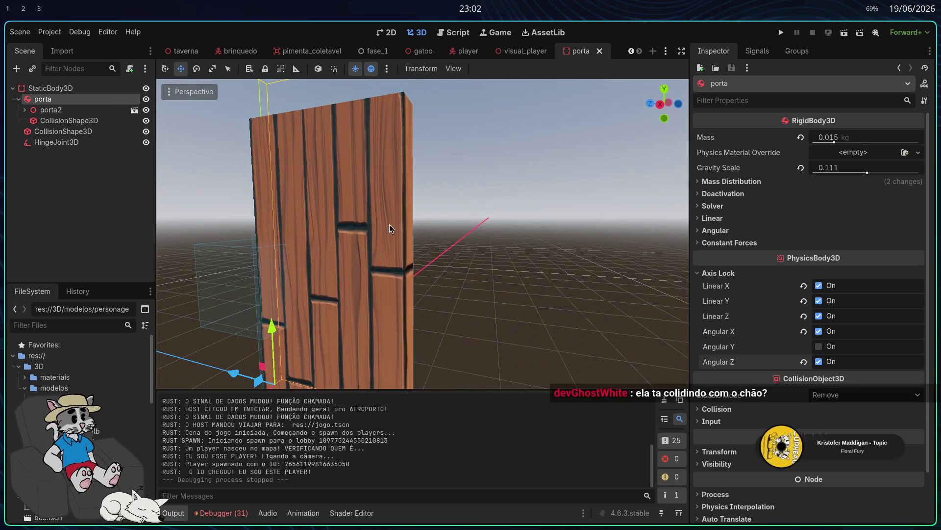
click(391, 227)
click(25, 110)
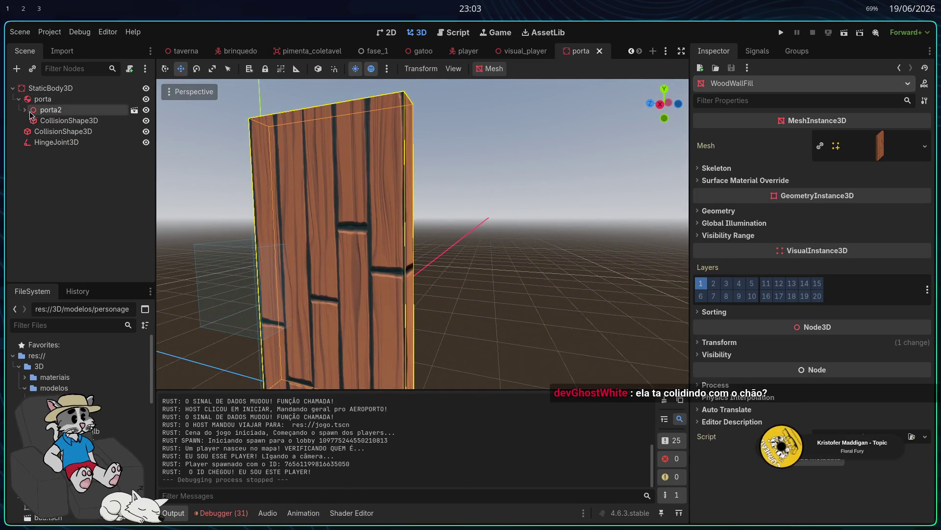
click(43, 98)
drag(841, 141, 892, 156)
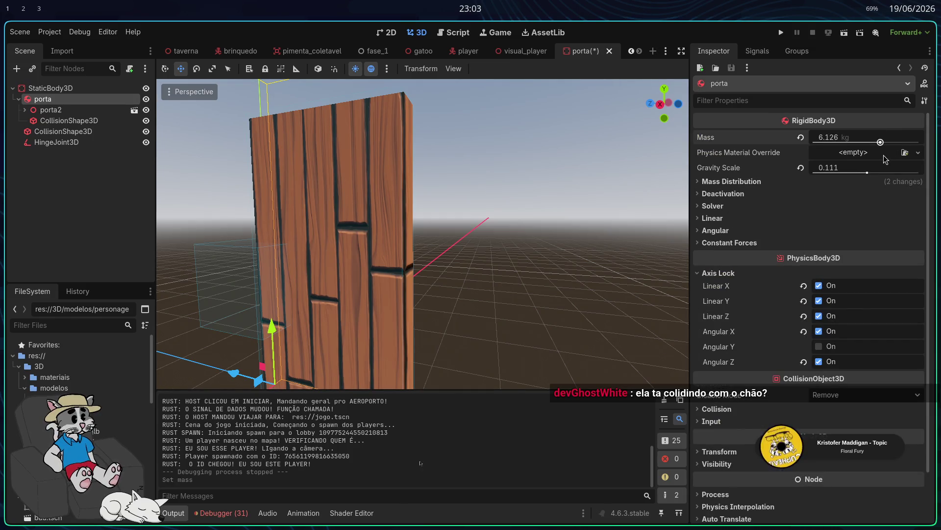
Reset porta's gravity scale to 1.0 and launch the game to test it
drag(868, 175, 872, 176)
click(801, 168)
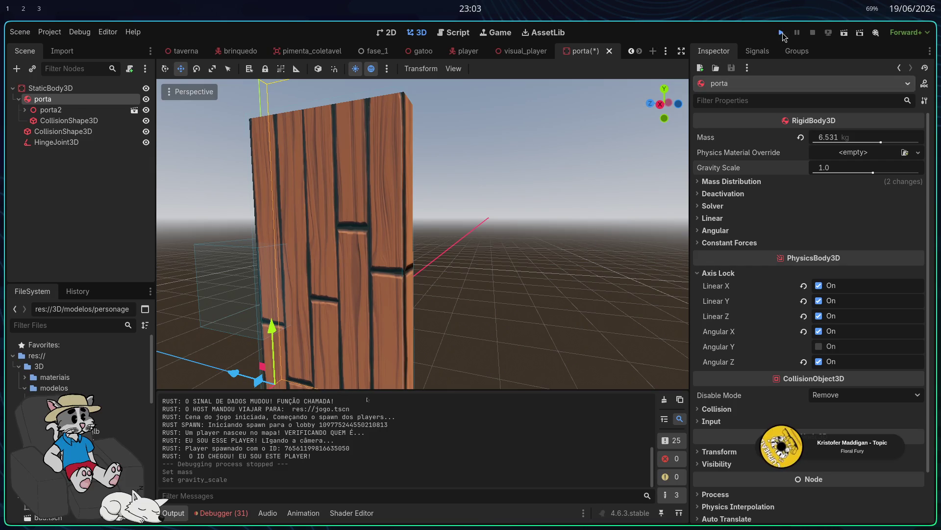
click(781, 33)
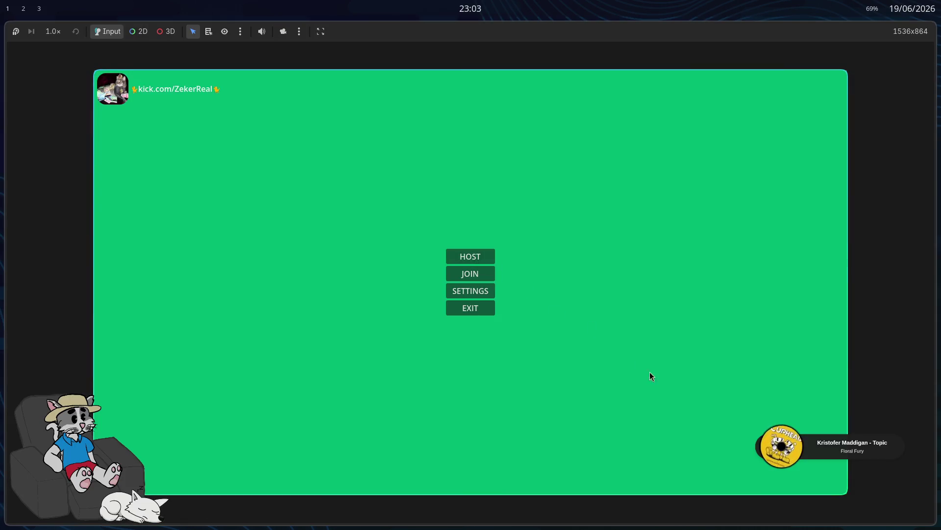
Host a lobby, start the tavern level to watch the door, then stop the game
click(470, 256)
click(751, 482)
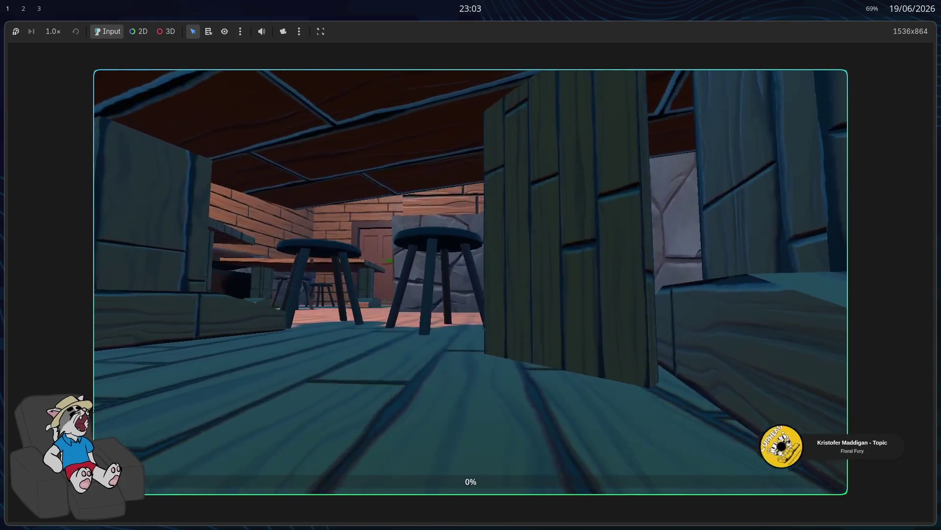
key(F8)
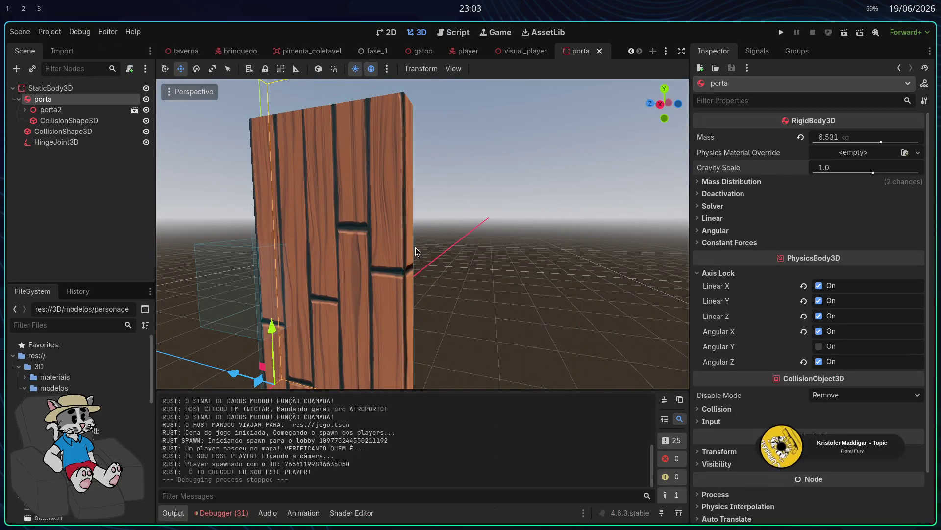
Make the frame's collision box slightly thicker and stretch it taller up and down
scroll(450, 264, down, 5)
scroll(396, 261, up, 5)
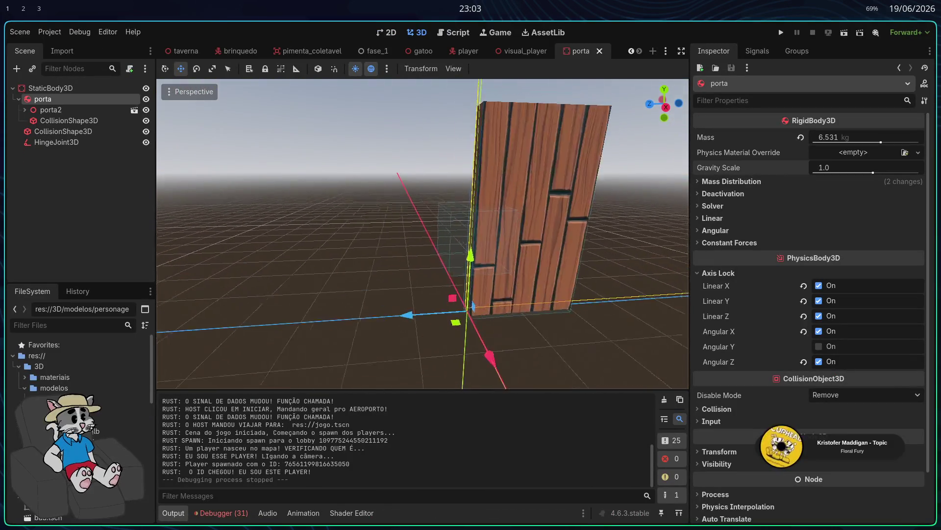
click(388, 250)
mouse_move(388, 240)
mouse_down()
mouse_move(347, 244)
mouse_move(378, 242)
mouse_up()
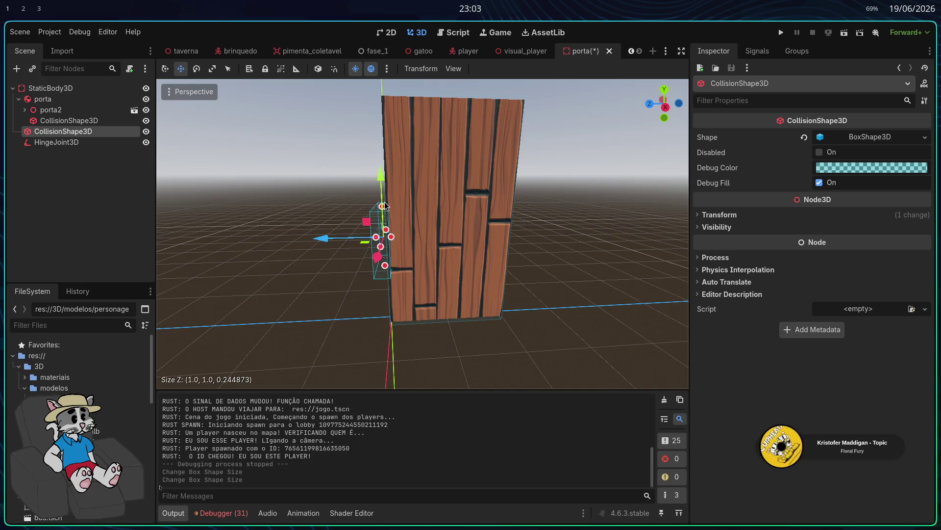
drag(382, 206, 379, 96)
drag(385, 265, 381, 319)
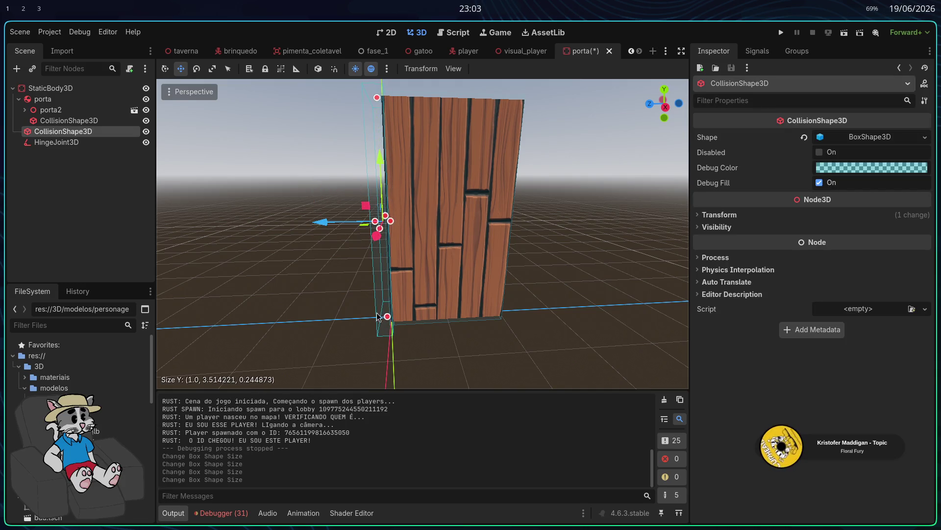
Move the HingeJoint3D along Z onto the door's edge
click(81, 143)
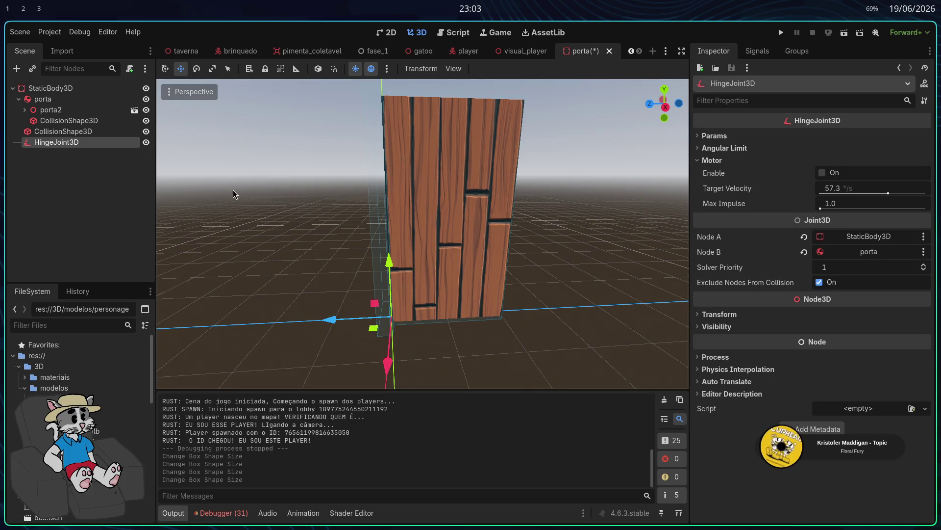
key(f)
drag(529, 246, 562, 268)
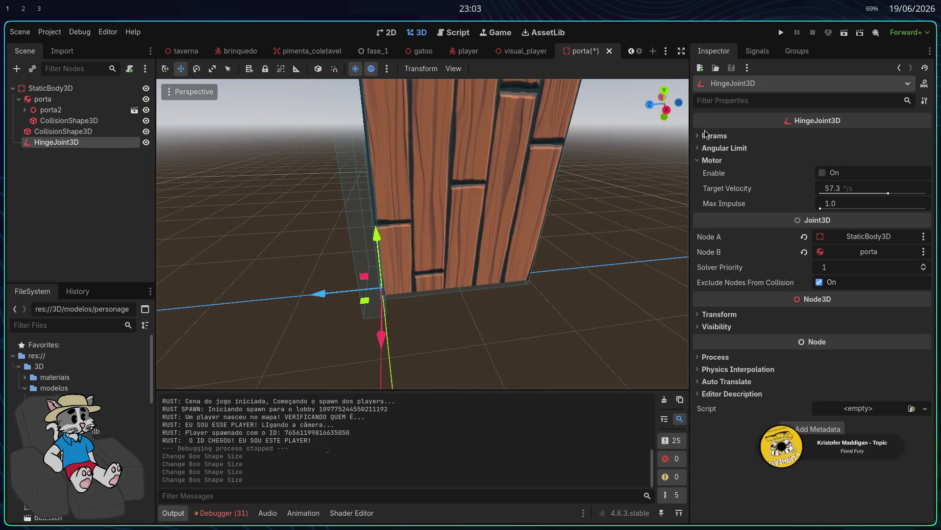
mouse_move(347, 298)
mouse_down()
mouse_move(311, 294)
mouse_move(334, 294)
mouse_up()
mouse_move(422, 235)
mouse_down()
mouse_move(466, 245)
mouse_move(369, 239)
mouse_up()
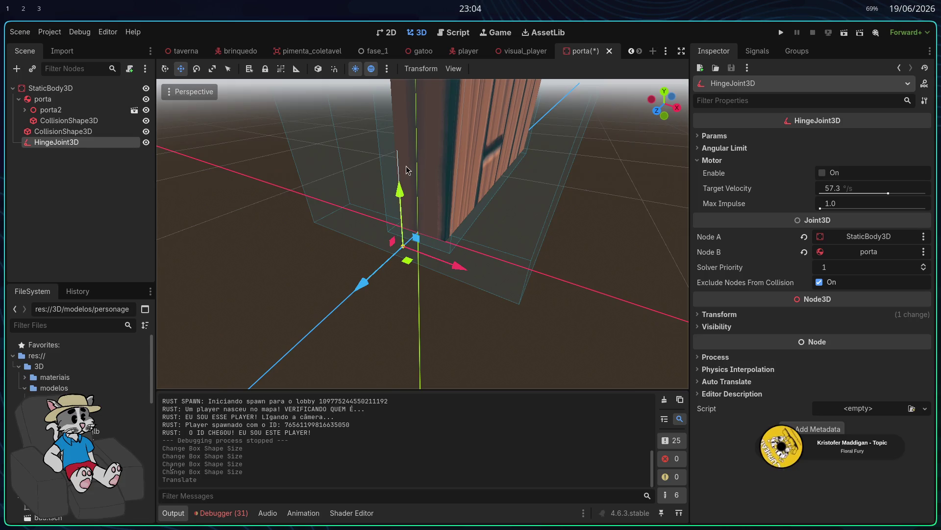
drag(398, 157, 406, 180)
key(ctrl+z)
Rotate the hinge joint about 37 degrees, raise it along Y, and run the game
key(e)
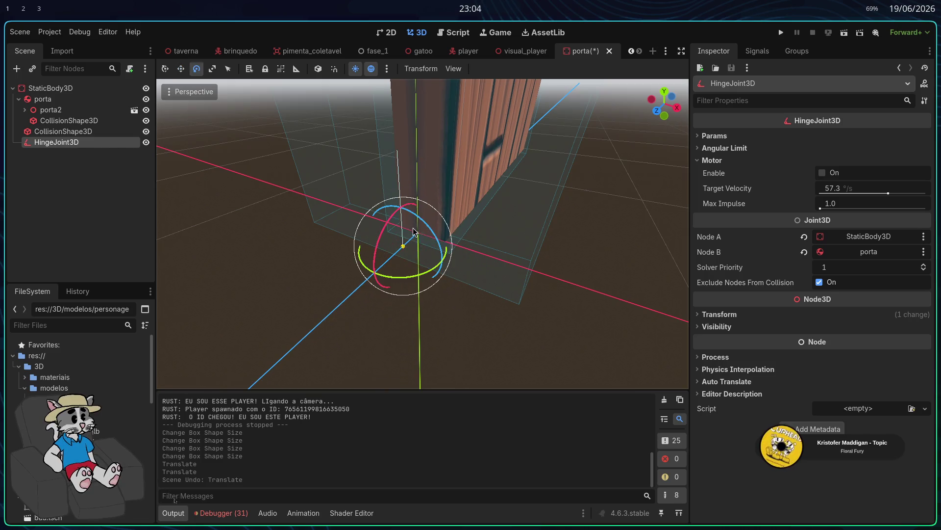
drag(376, 265, 387, 225)
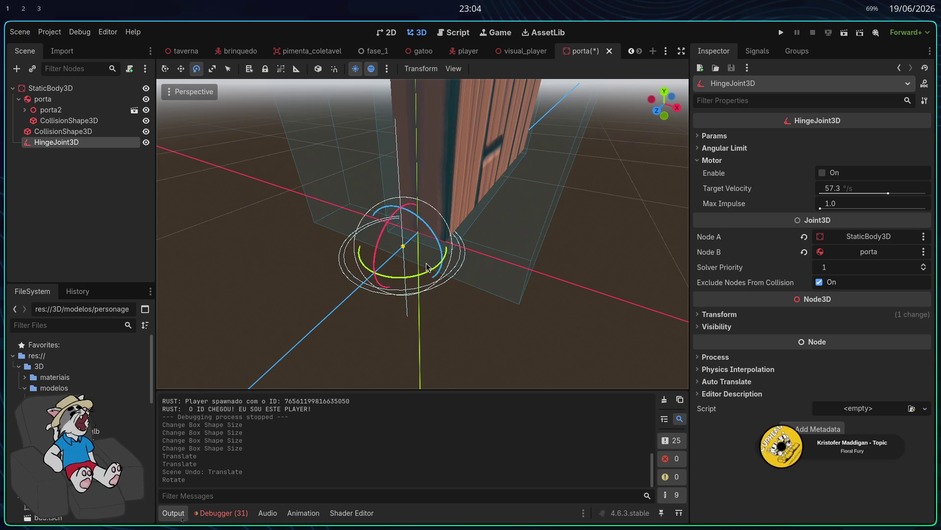
drag(398, 183, 399, 146)
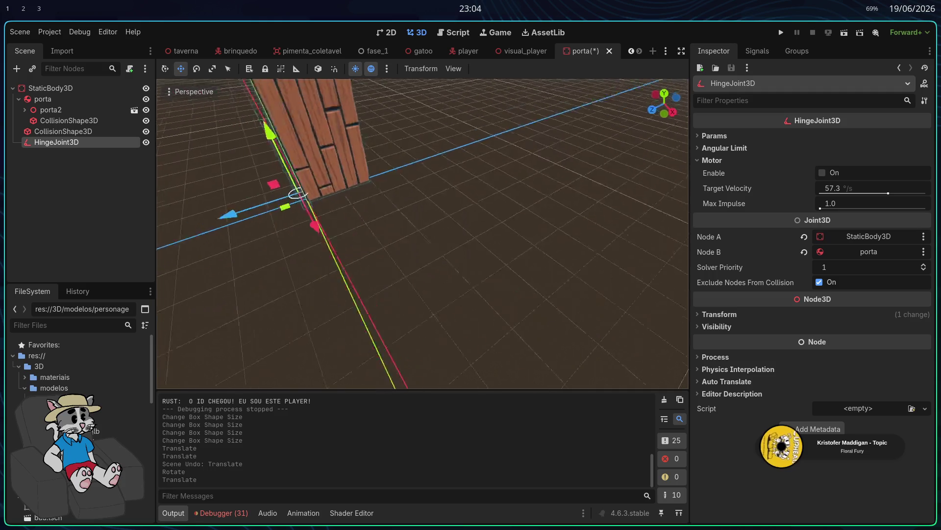
click(781, 32)
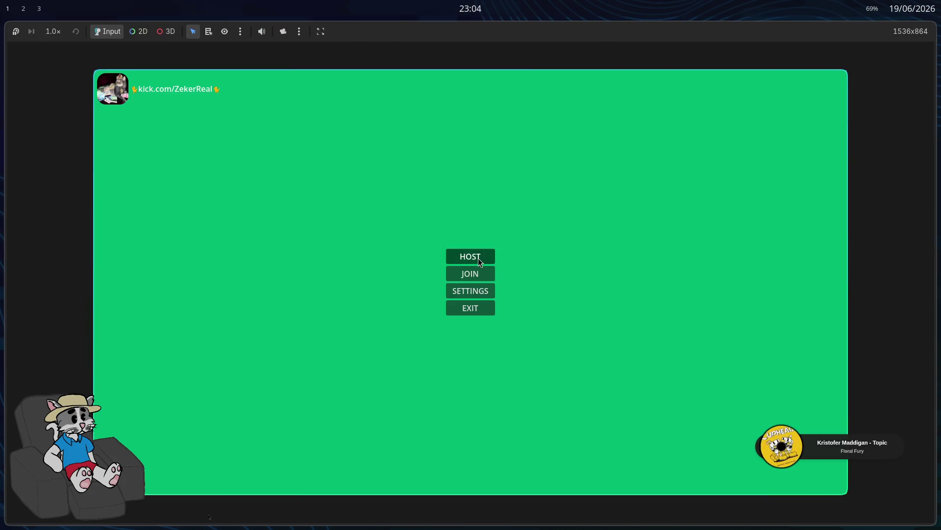
Host a lobby, load the level to check the door swing, then stop the game
click(478, 258)
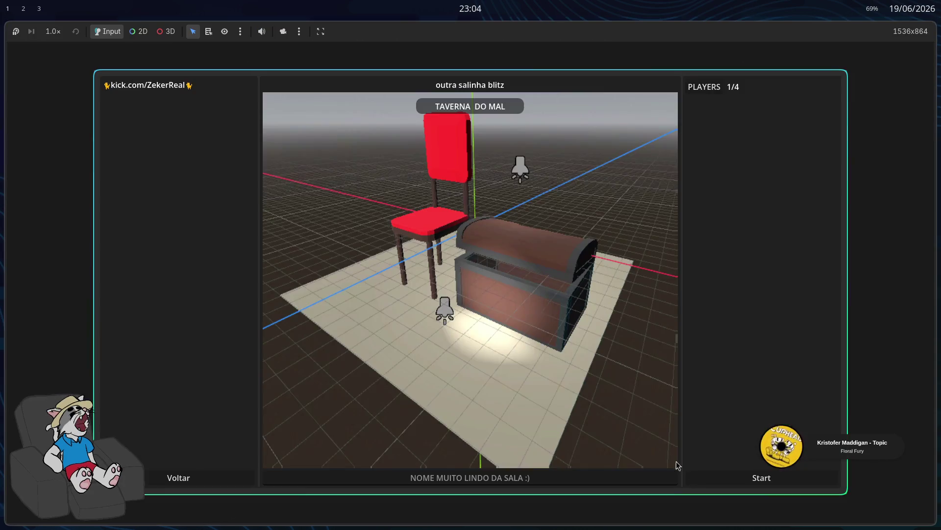
click(728, 478)
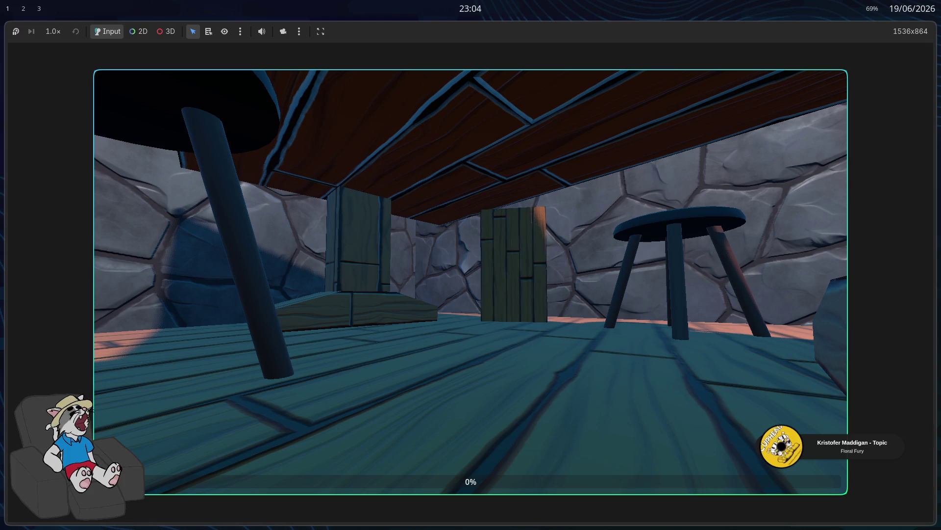
key(F8)
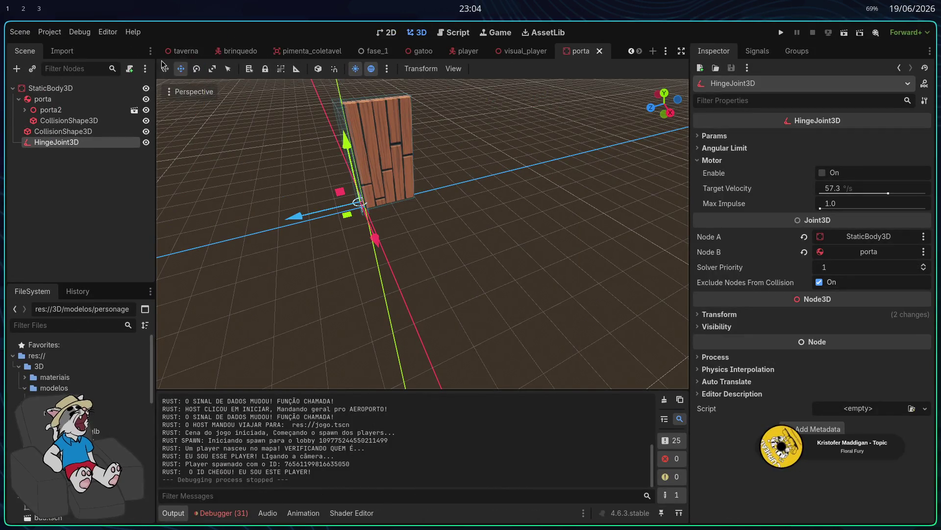
Look around the taverna and fase_1 scenes under the table and onto the platform
click(178, 52)
key(w)
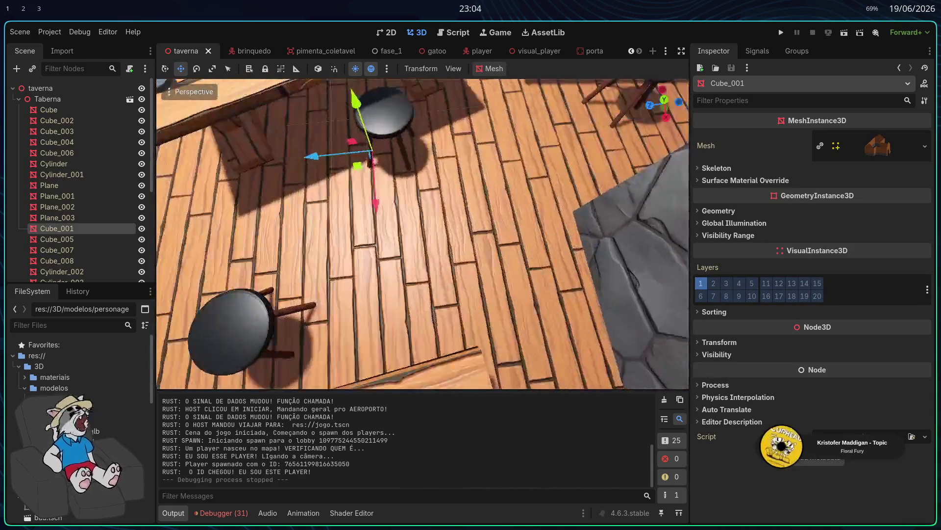
key(w)
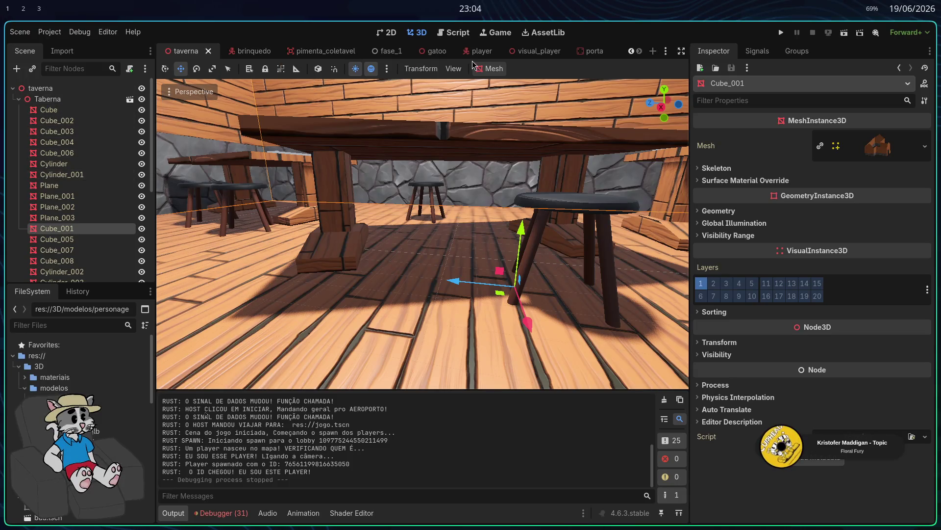
click(393, 52)
drag(379, 200, 351, 89)
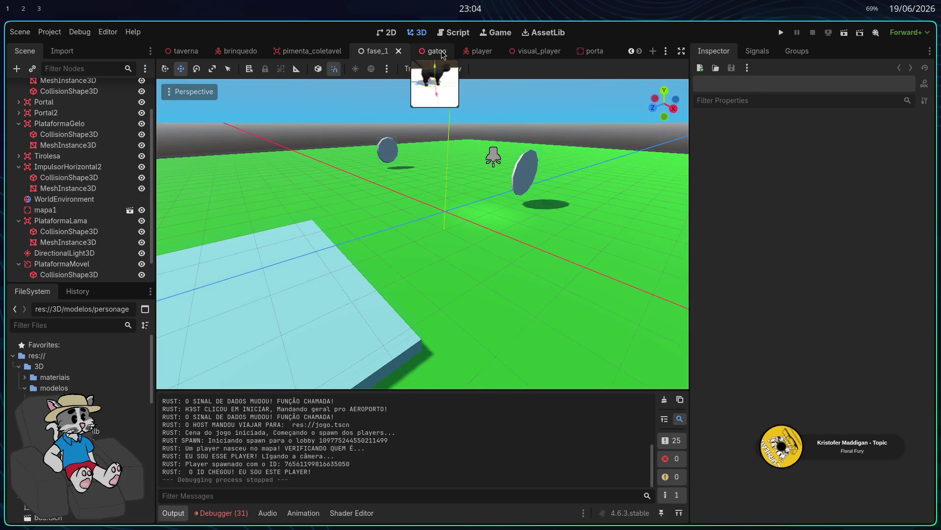
scroll(351, 54, up, 5)
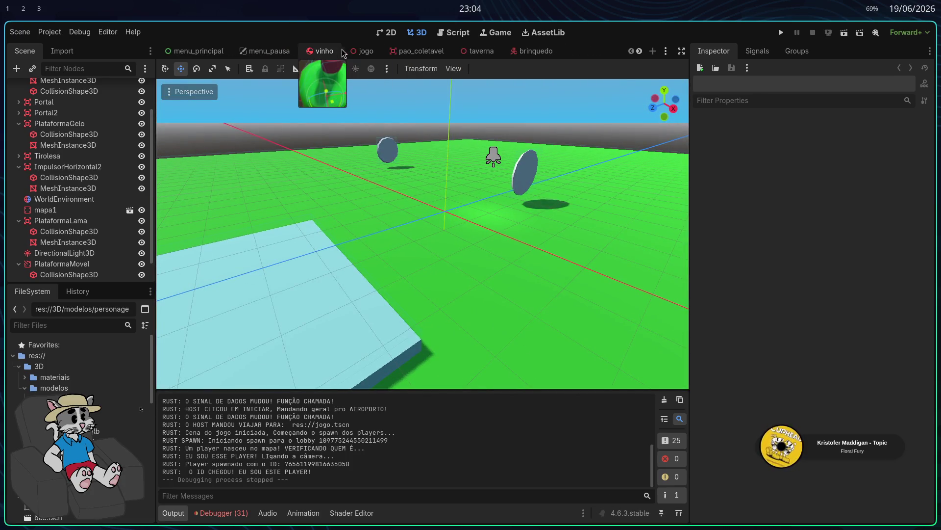
In the jogo scene, lower the porta door along Y, then reopen porta and run the game
click(365, 52)
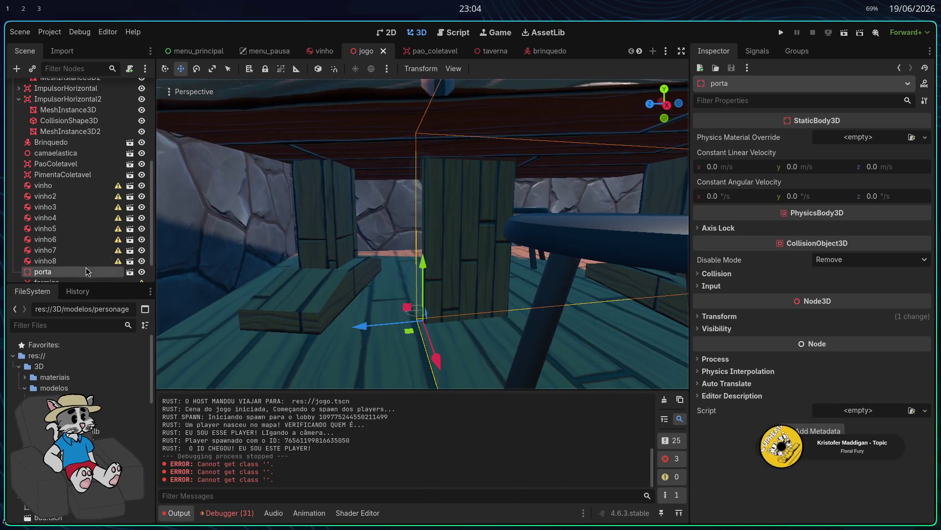
drag(411, 267, 412, 254)
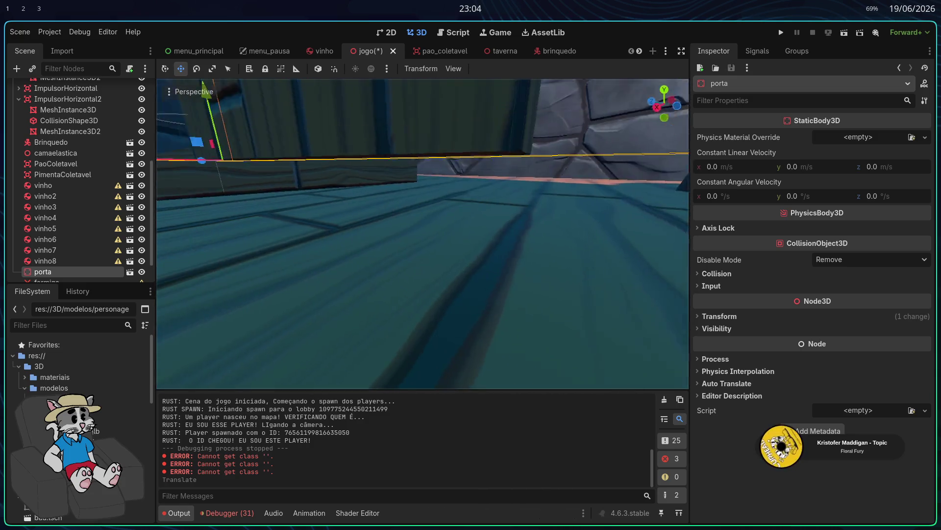
drag(370, 219, 371, 231)
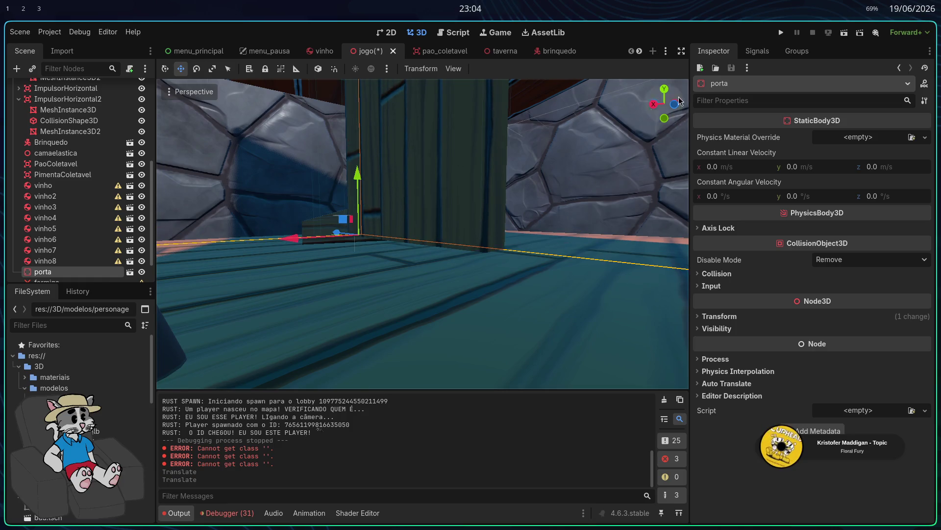
click(130, 272)
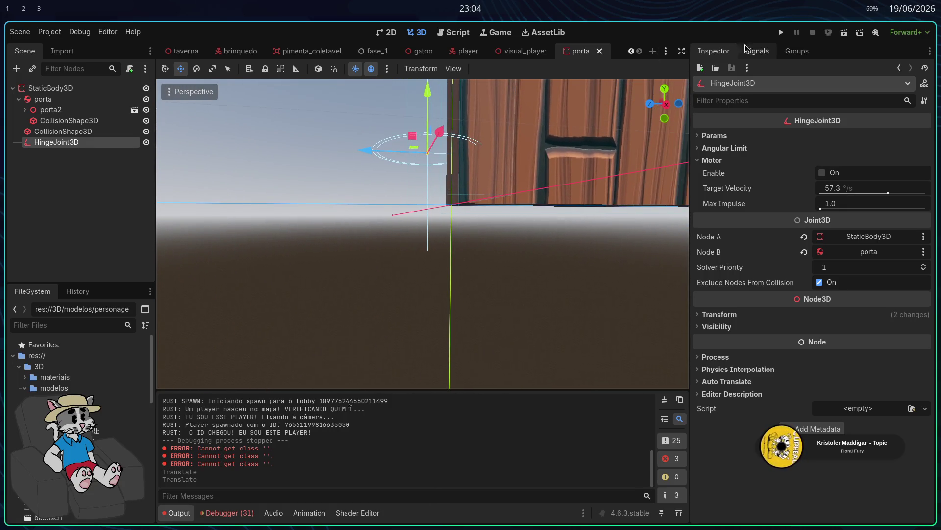
click(781, 33)
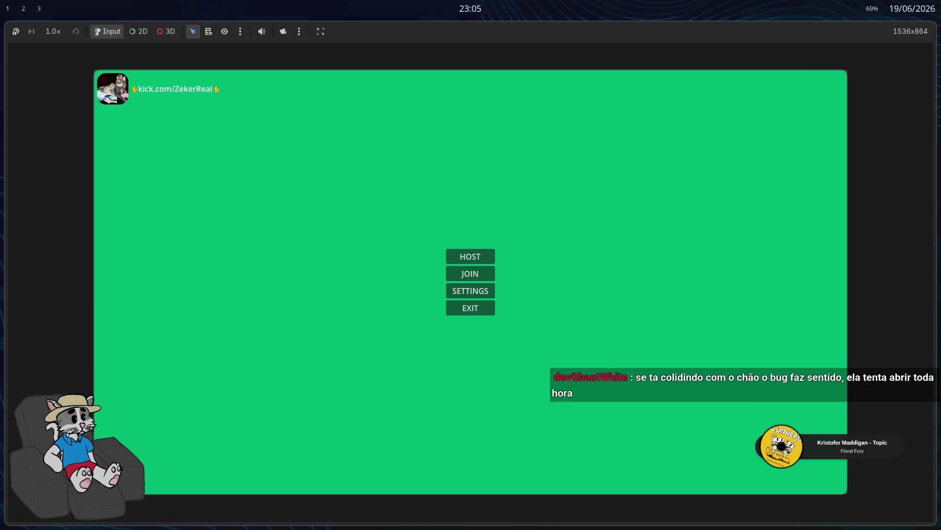
Host and start a match to watch the door, then stop it and frame door and hinge
click(490, 258)
click(782, 469)
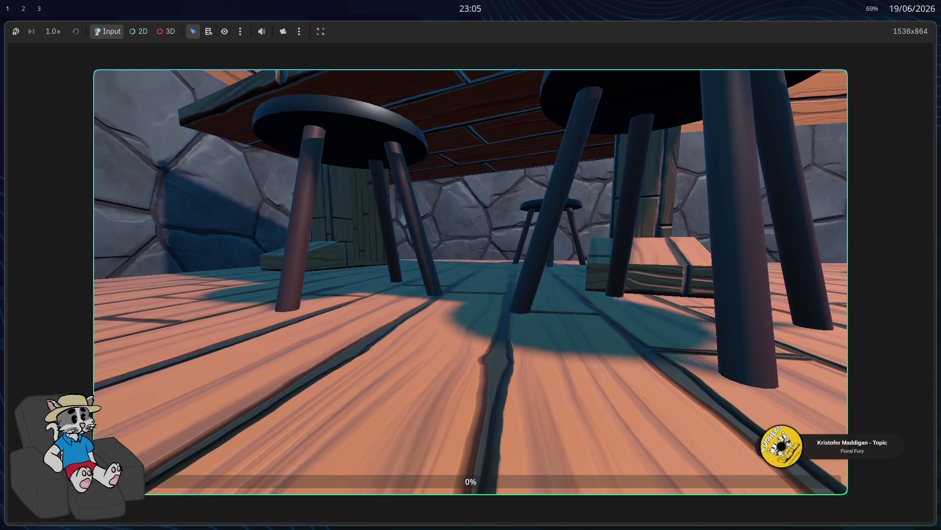
key(F8)
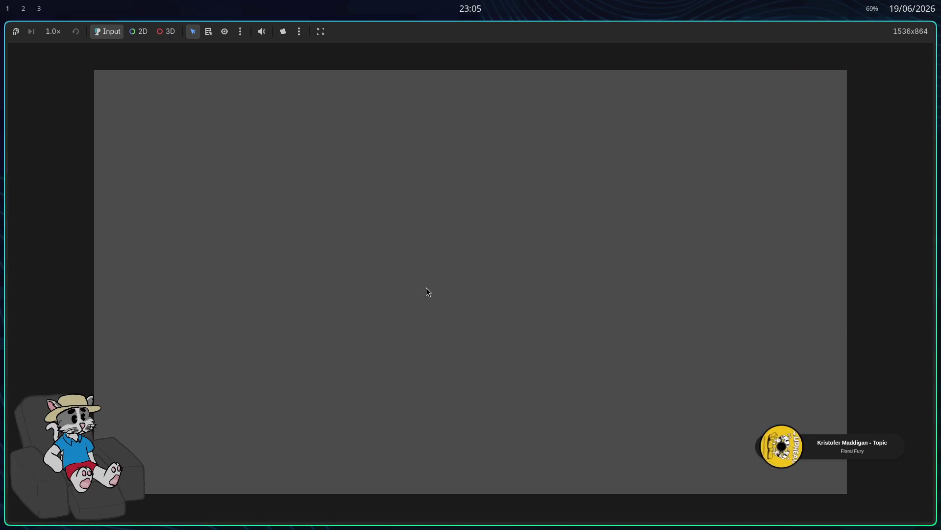
key(f)
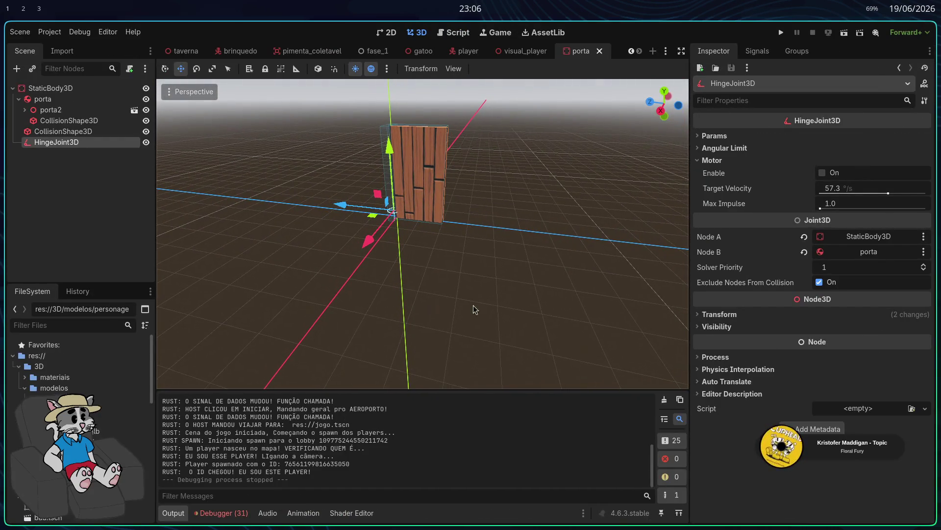
Select the porta door body and try rotating it, undoing the rotation
click(73, 131)
click(67, 100)
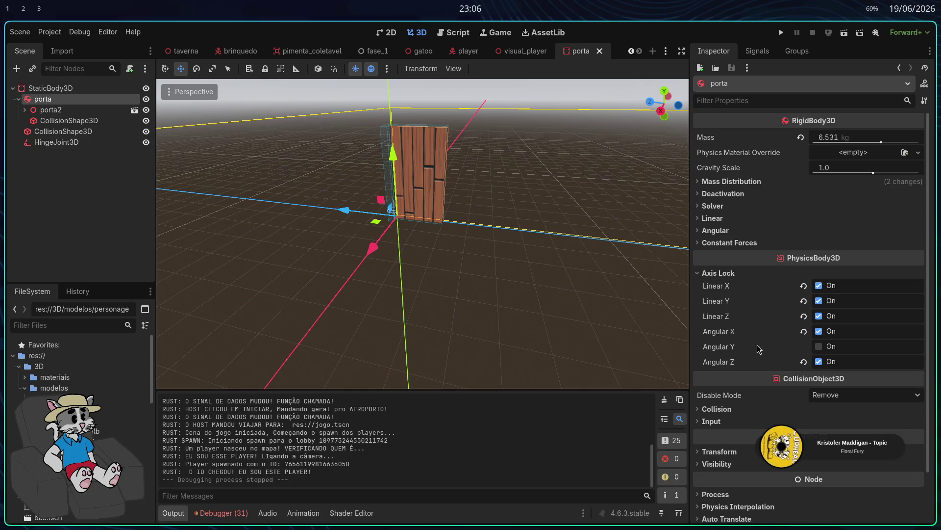
key(e)
mouse_move(426, 240)
mouse_down()
mouse_move(447, 245)
mouse_move(454, 233)
mouse_move(413, 255)
mouse_up()
key(ctrl+z)
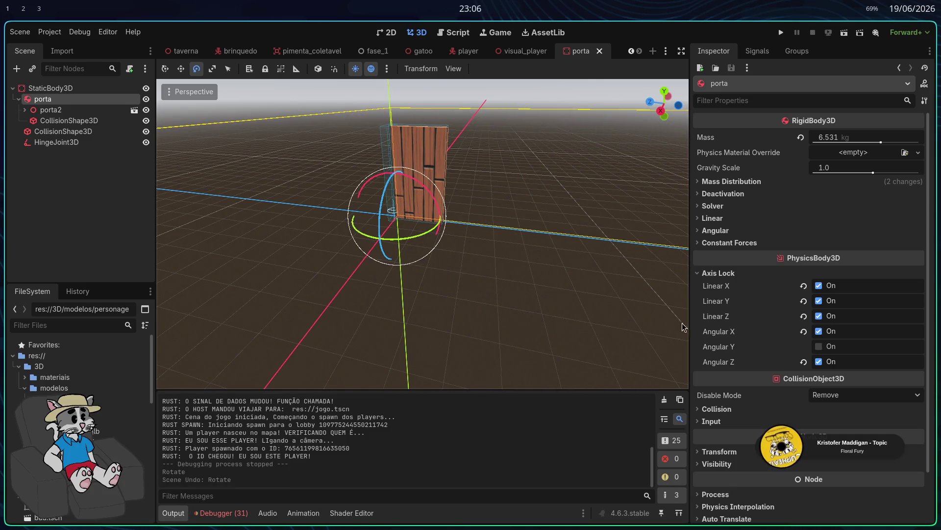
scroll(497, 265, down, 10)
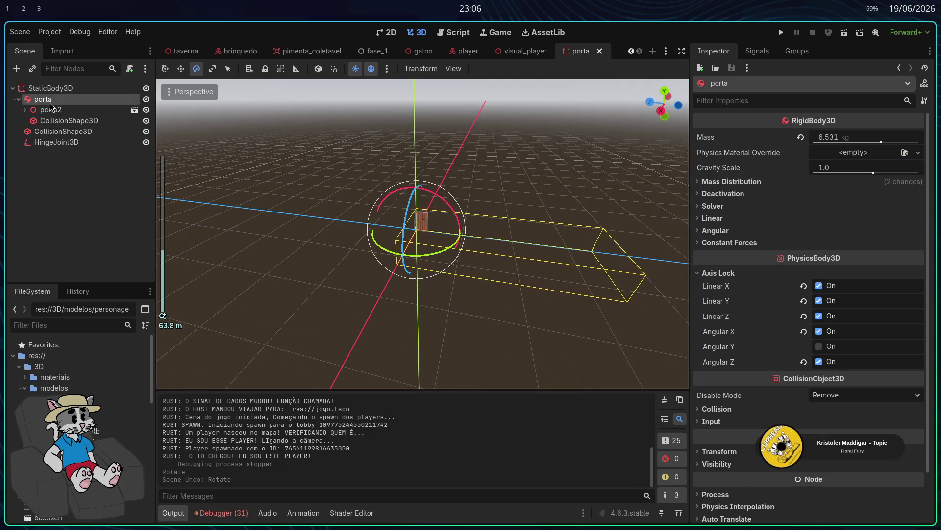
Inspect the porta2 model's WoodWallFill part, then delete porta2 from the door
click(30, 112)
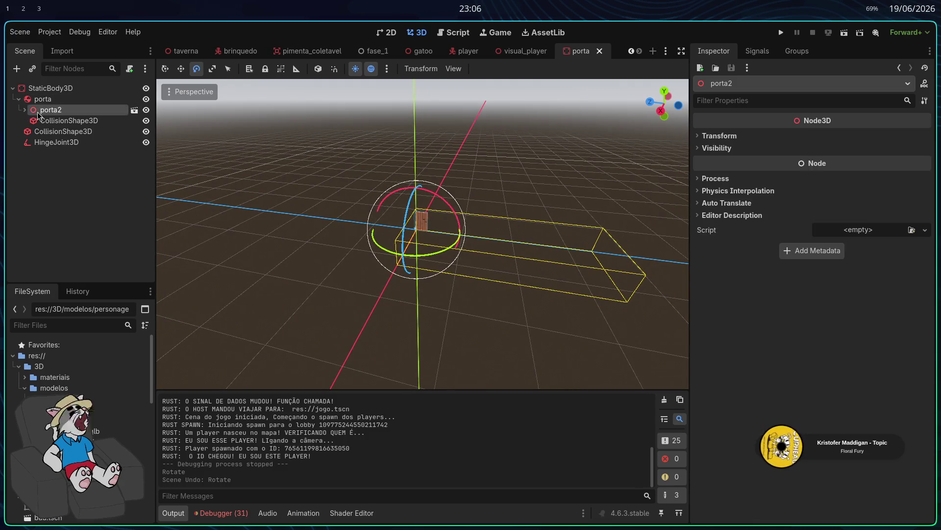
click(25, 110)
click(75, 142)
double_click(76, 152)
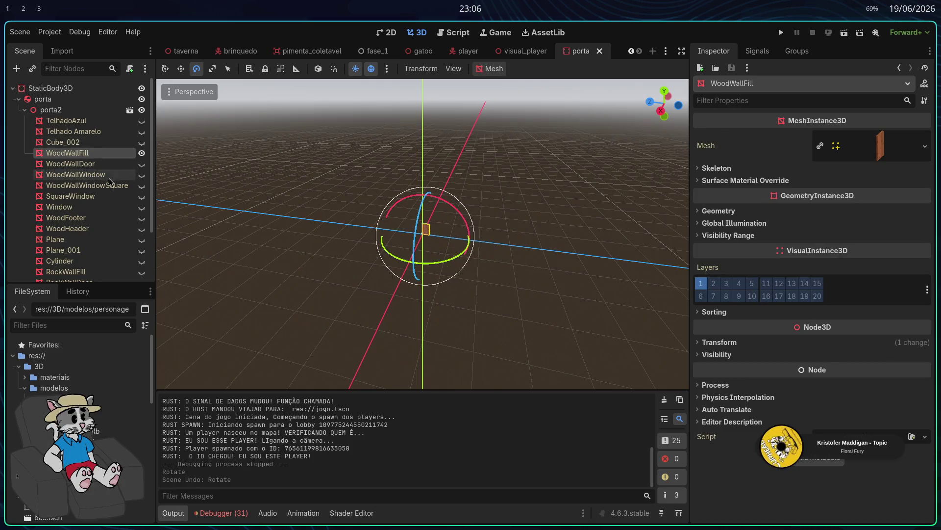
click(50, 110)
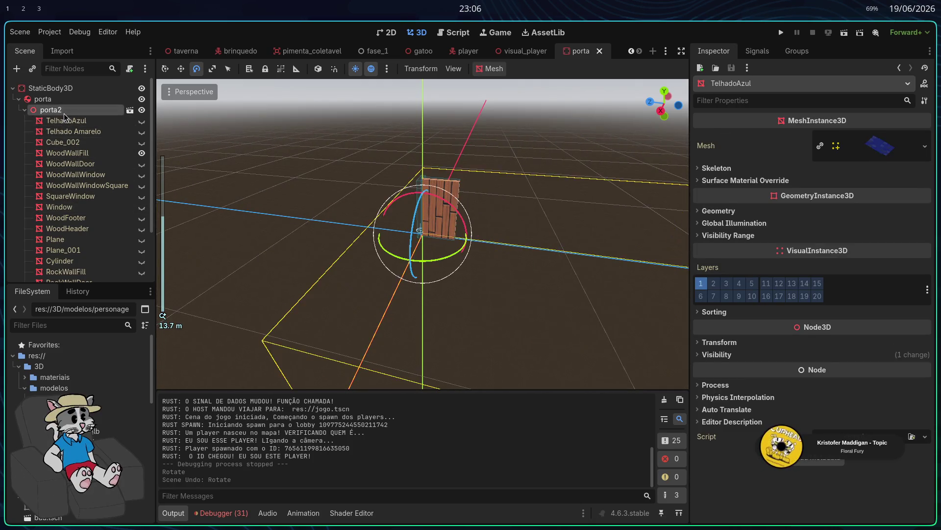
scroll(304, 220, down, 3)
key(Delete)
key(Return)
Start adding a new child node under the porta body
click(64, 101)
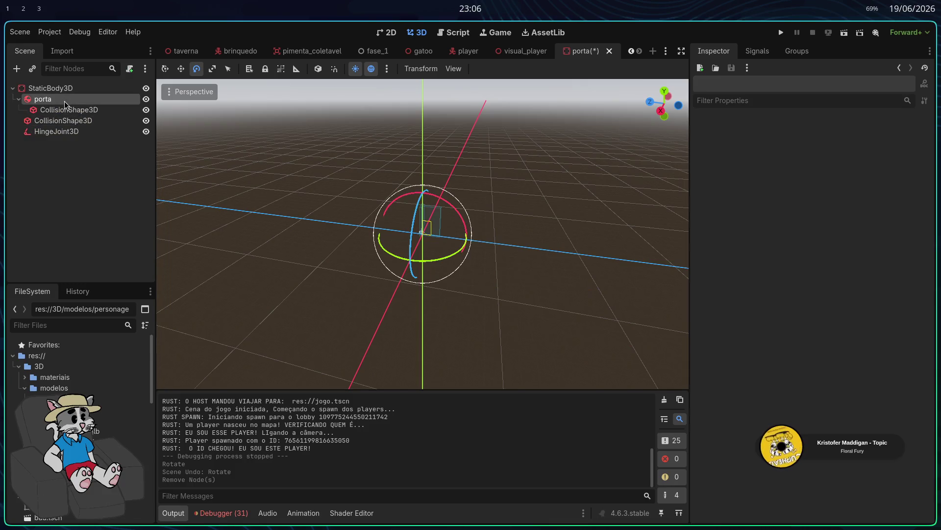
right_click(64, 101)
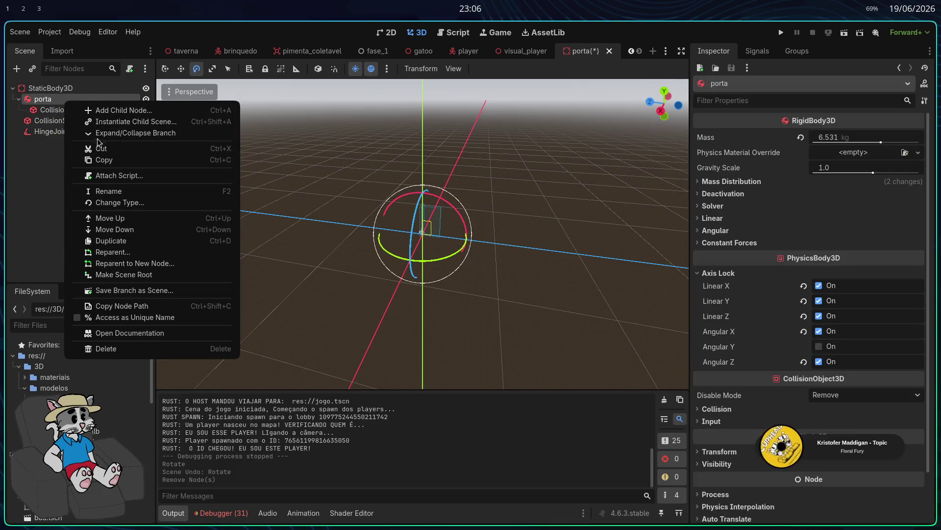
click(118, 110)
Add a MeshInstance3D with a new BoxMesh, 0.24 m thick and much taller
text(mes)
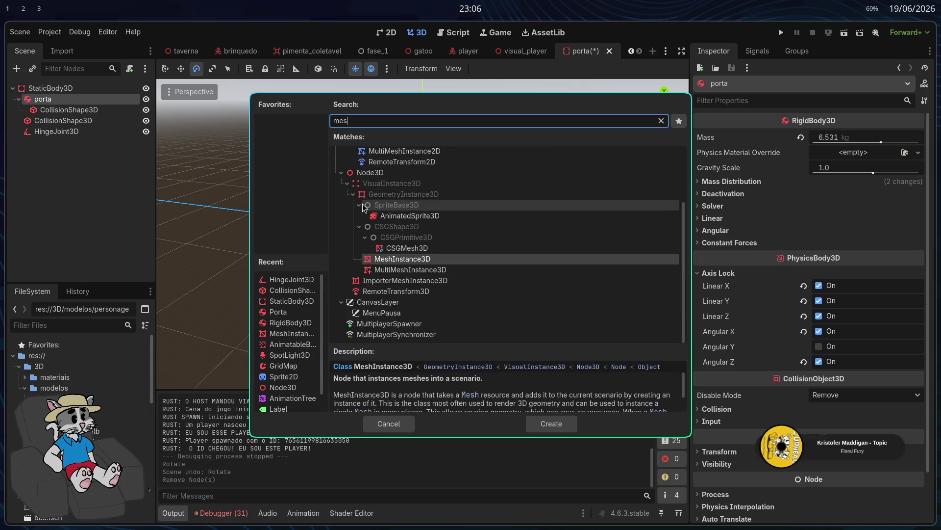
key(Return)
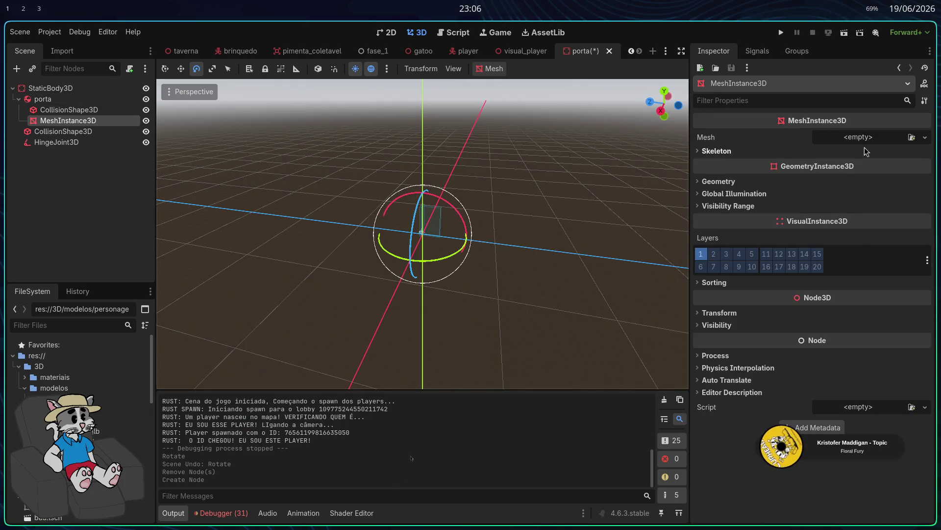
click(860, 138)
click(862, 201)
scroll(515, 259, up, 5)
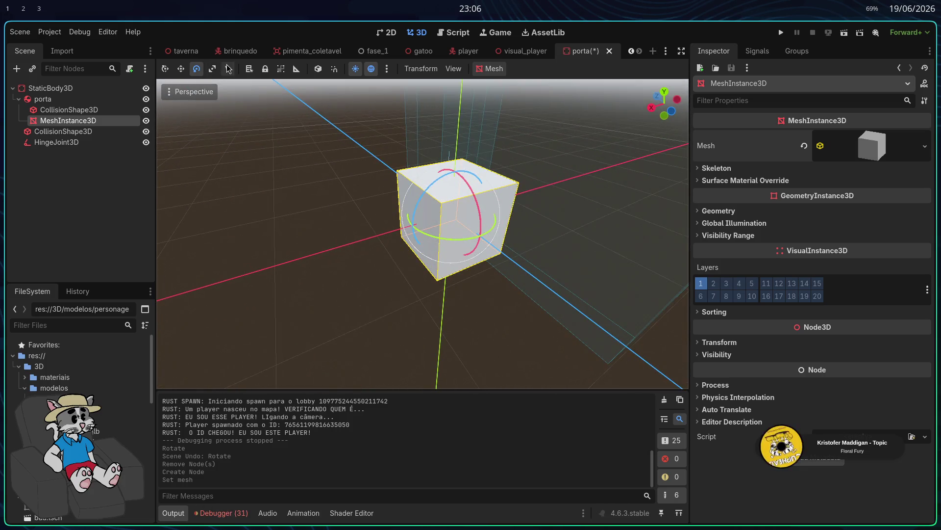
click(828, 152)
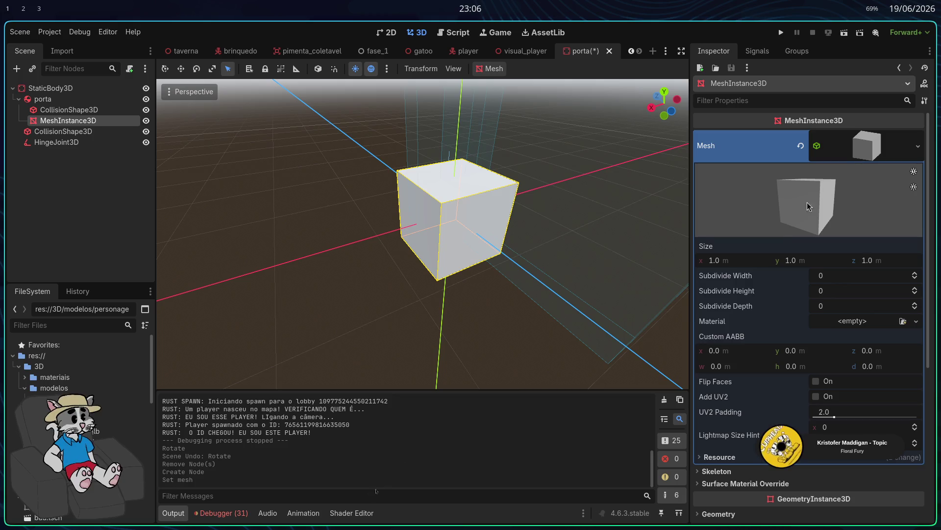
drag(736, 268, 708, 267)
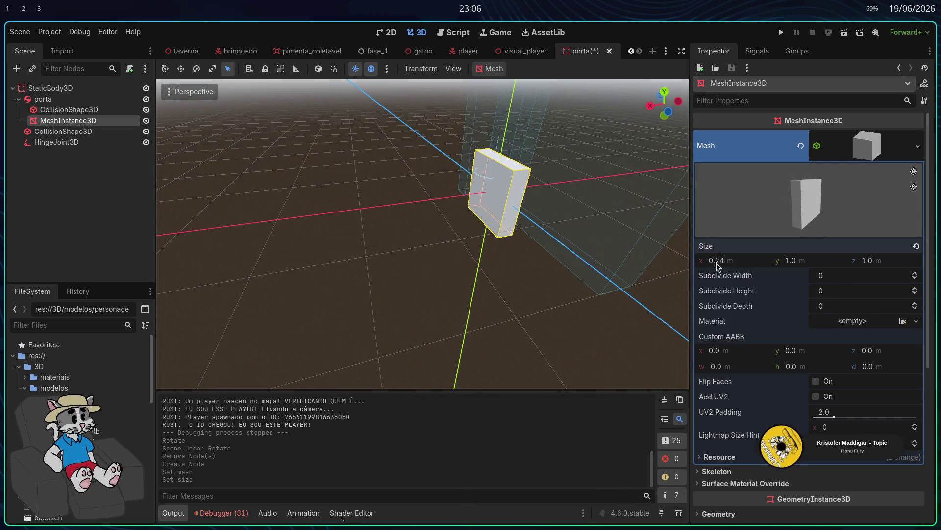
drag(808, 260, 922, 260)
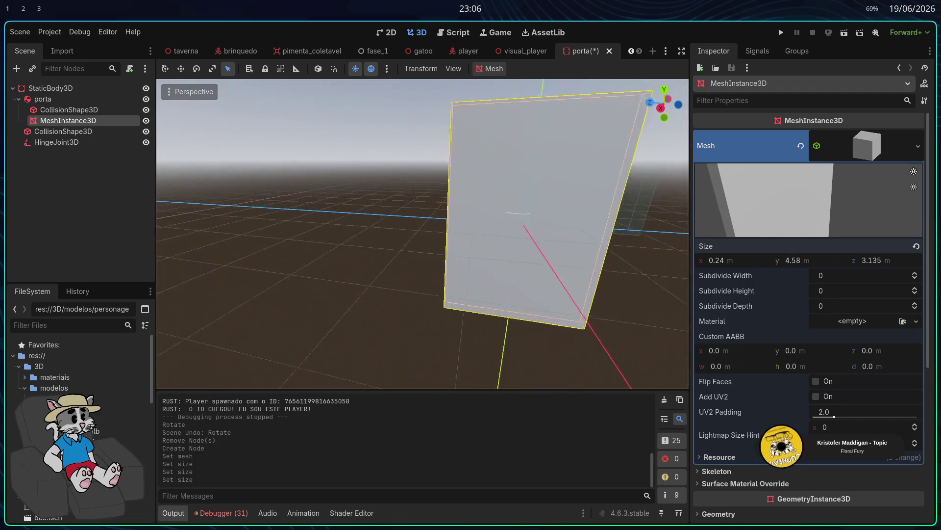
Reduce the box depth to 1.4 m and shift the door mesh along X and Z
key(f)
mouse_move(383, 229)
mouse_down()
mouse_move(450, 234)
mouse_move(417, 241)
mouse_move(395, 231)
mouse_move(400, 240)
mouse_up()
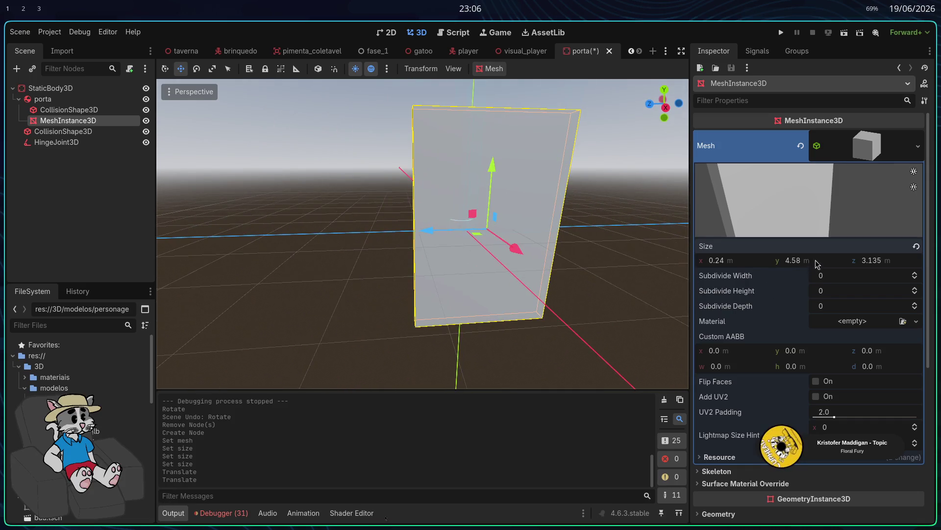
drag(868, 266, 836, 266)
drag(425, 234, 343, 225)
scroll(449, 227, down, 5)
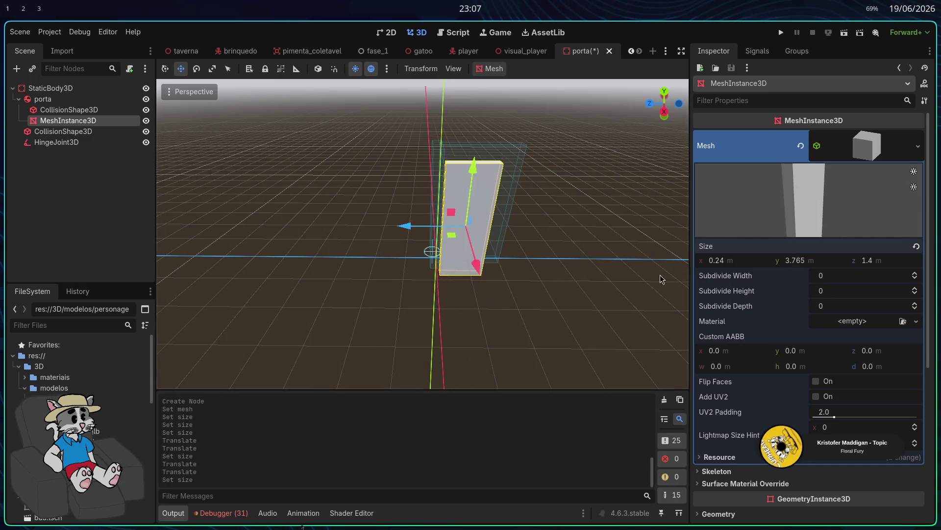
In Right Orthogonal view, lift the door mesh onto the ground and shorten it to 3.515 m
drag(680, 274, 683, 220)
click(666, 114)
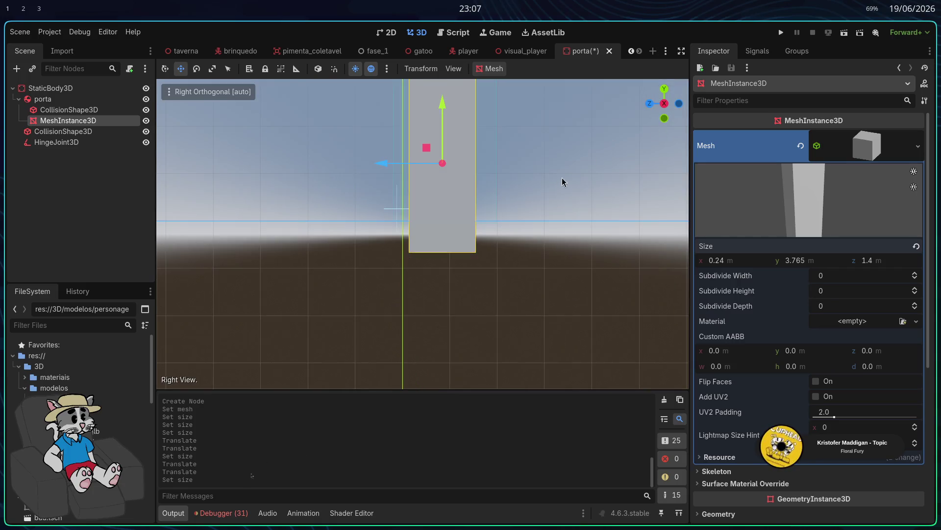
mouse_move(538, 203)
mouse_down()
mouse_move(553, 427)
mouse_move(568, 432)
mouse_move(605, 380)
mouse_move(780, 343)
mouse_up()
mouse_move(554, 288)
mouse_down()
mouse_move(549, 146)
mouse_move(545, 207)
mouse_up()
drag(442, 247, 443, 249)
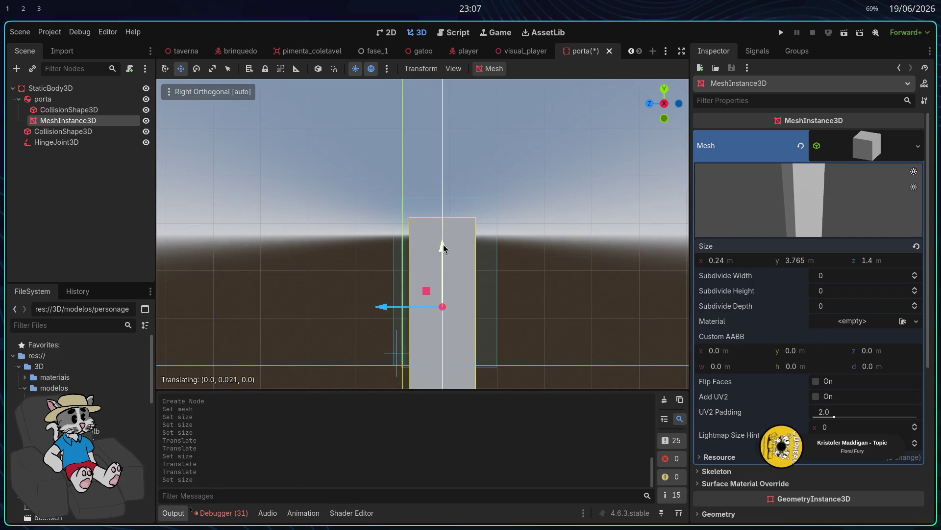
drag(448, 215, 512, 325)
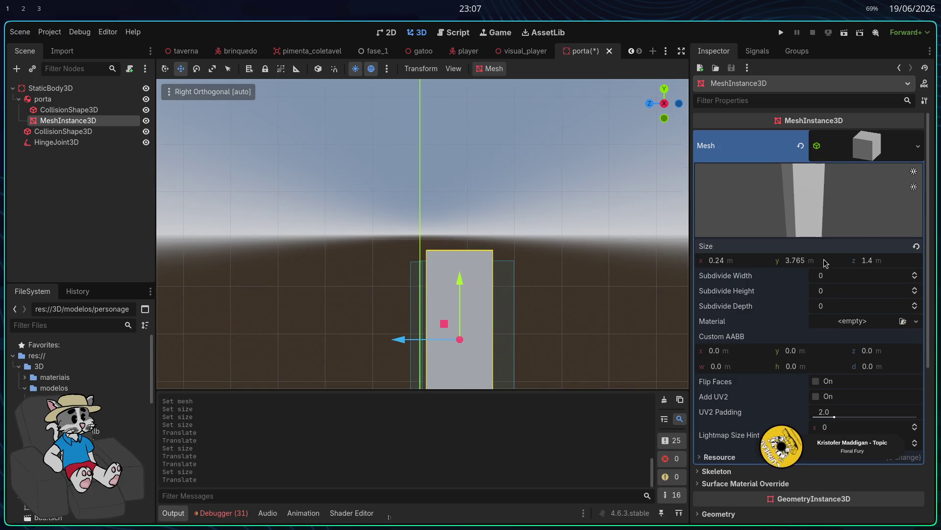
drag(488, 272, 488, 213)
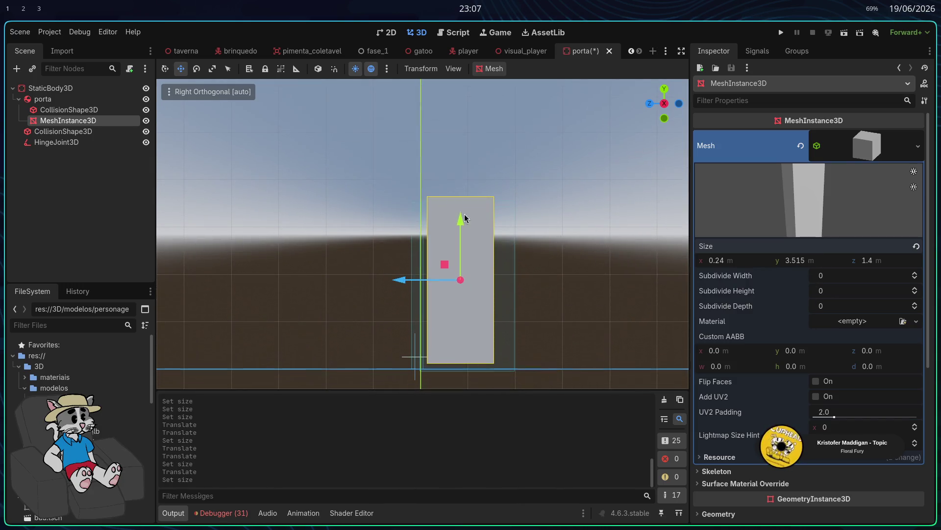
click(508, 240)
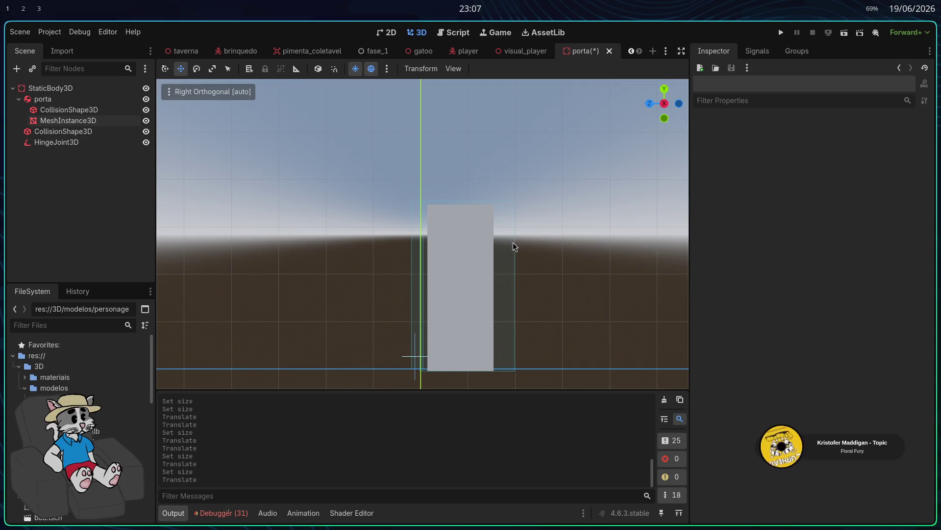
Match the door mesh size to the collision box, with a depth of 2 m
click(515, 256)
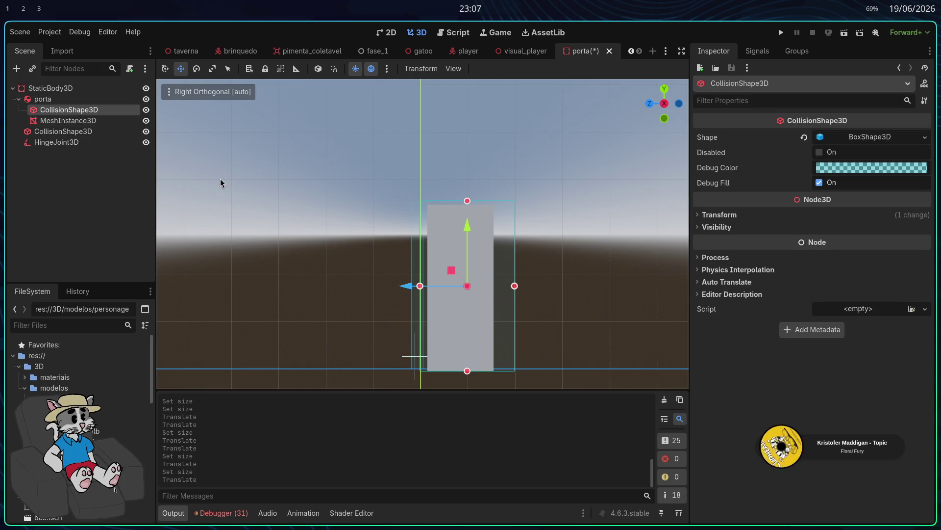
click(876, 136)
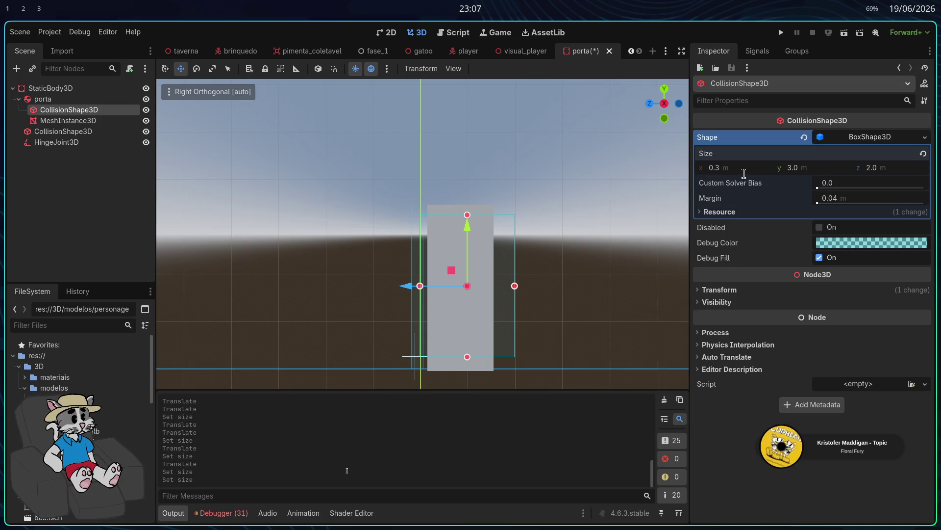
click(91, 122)
click(745, 259)
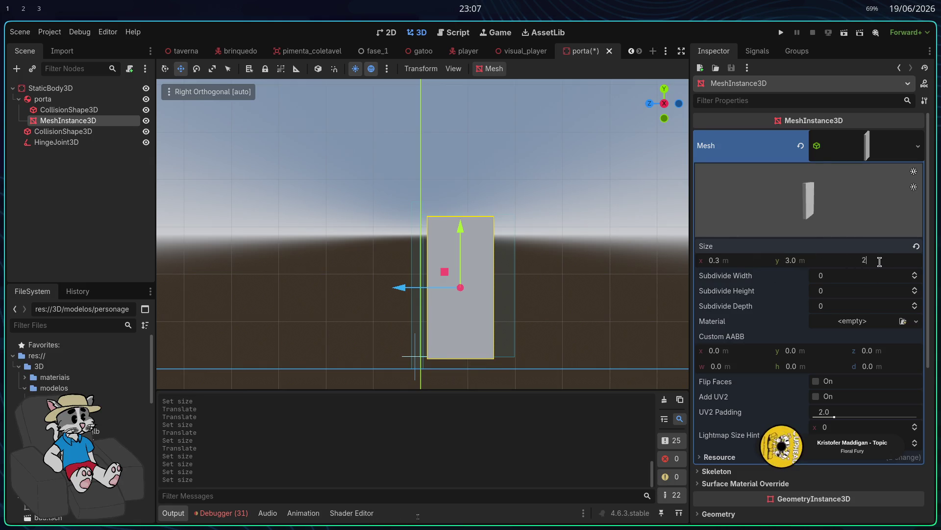
key(Return)
click(578, 299)
Set the collision shape's position to X 0, Y 2, Z -1
click(68, 110)
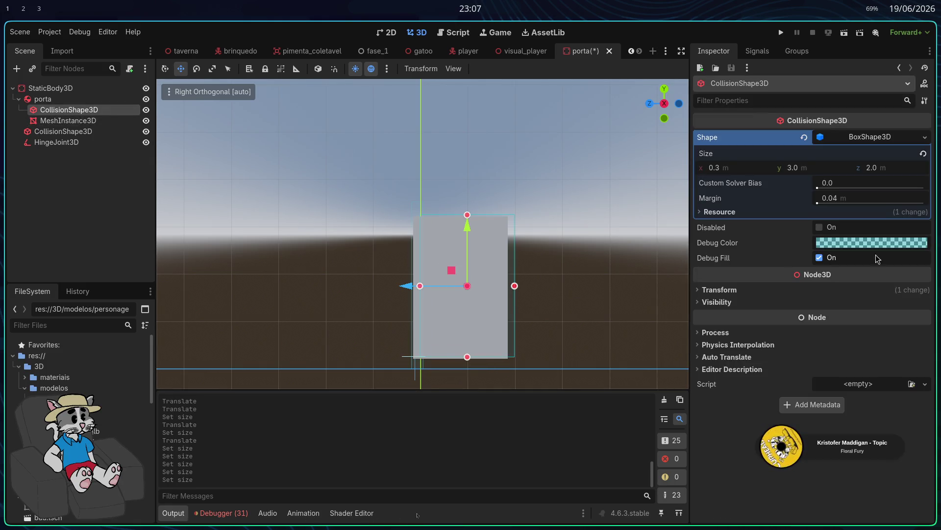
click(719, 290)
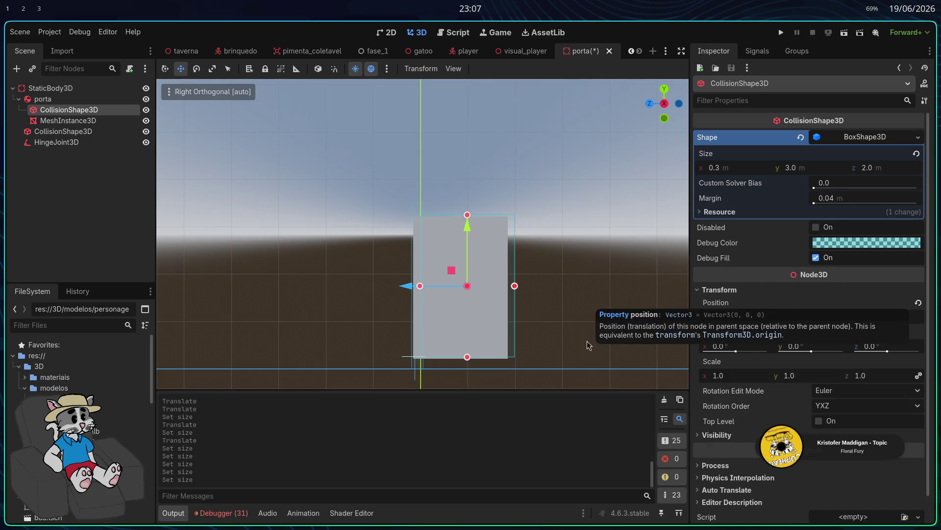
click(919, 303)
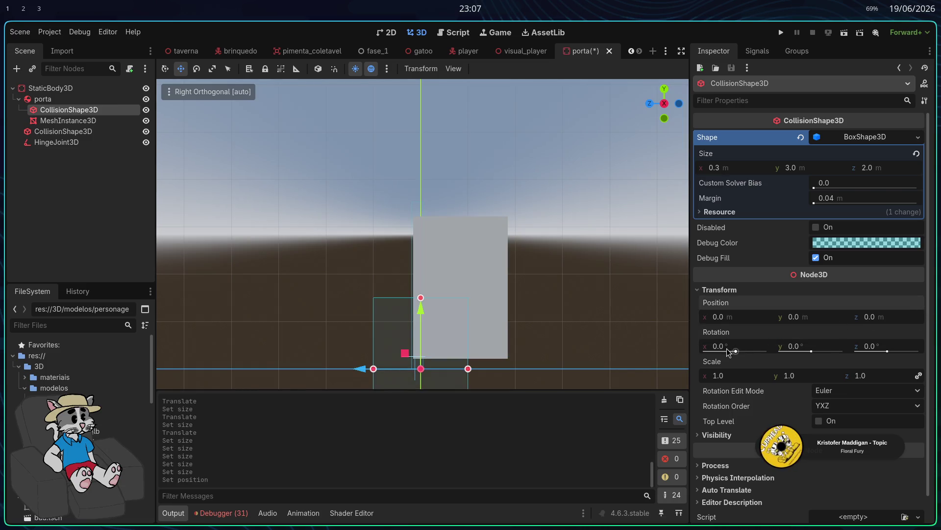
key(ctrl+z)
click(741, 319)
text(0)
key(Return)
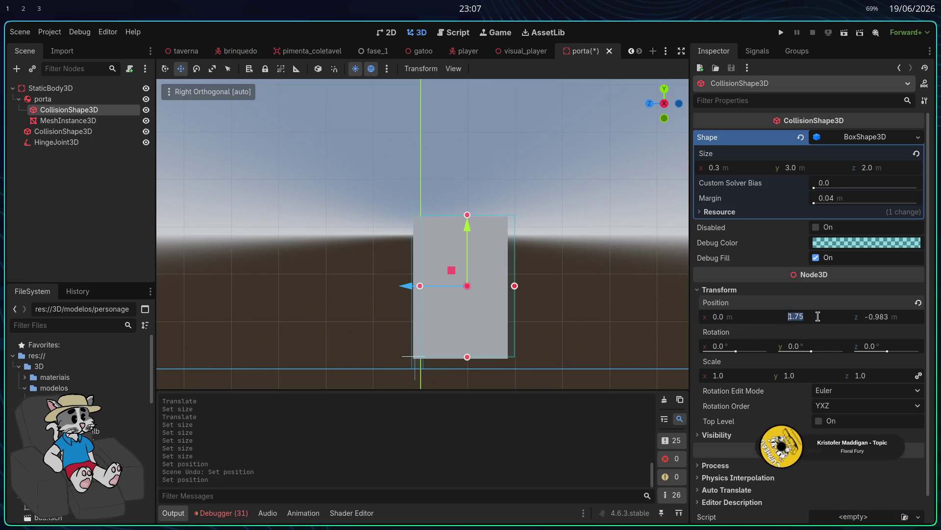
click(886, 319)
text(-1.0)
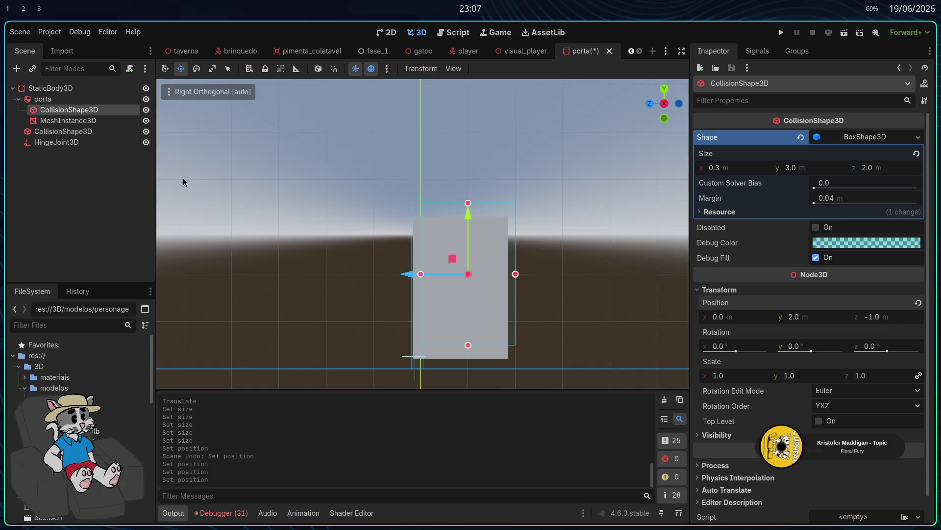
Set the door mesh's position to (0, 2, -1), then save and run the game
click(68, 120)
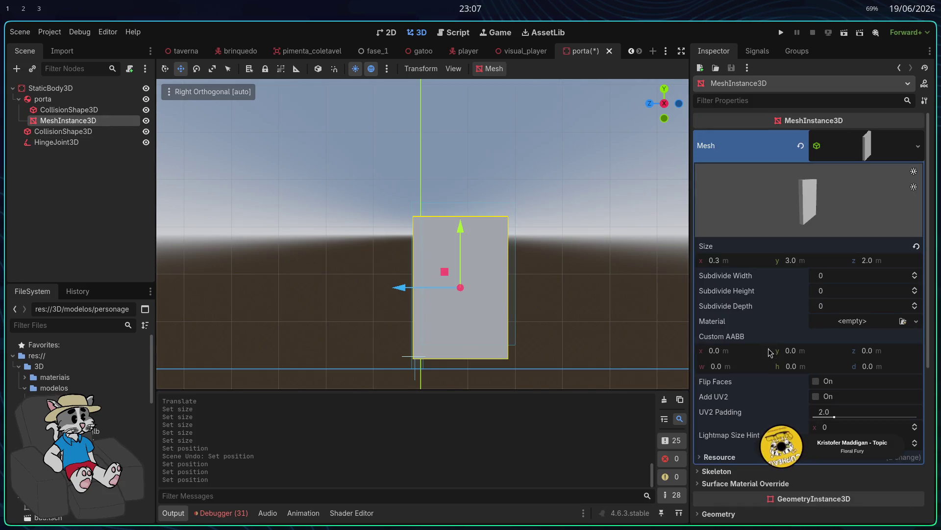
scroll(846, 335, down, 5)
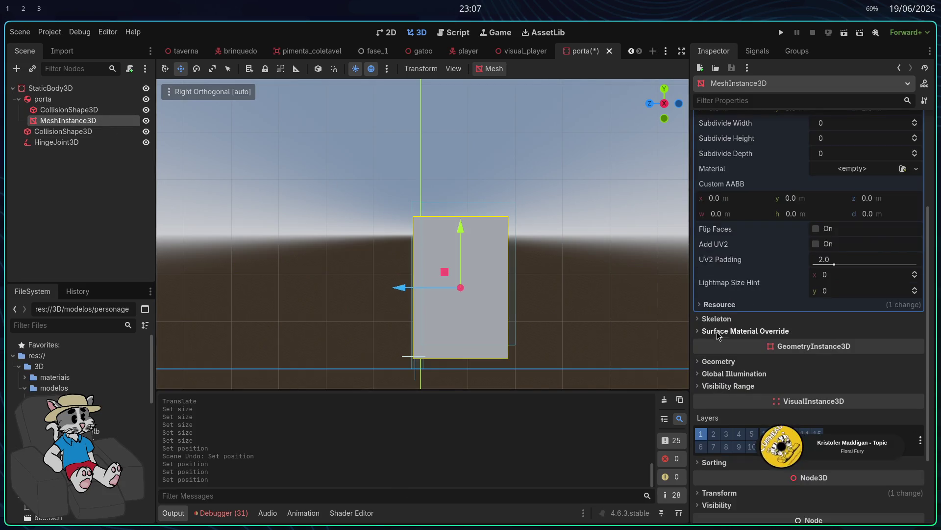
scroll(730, 387, down, 3)
click(736, 397)
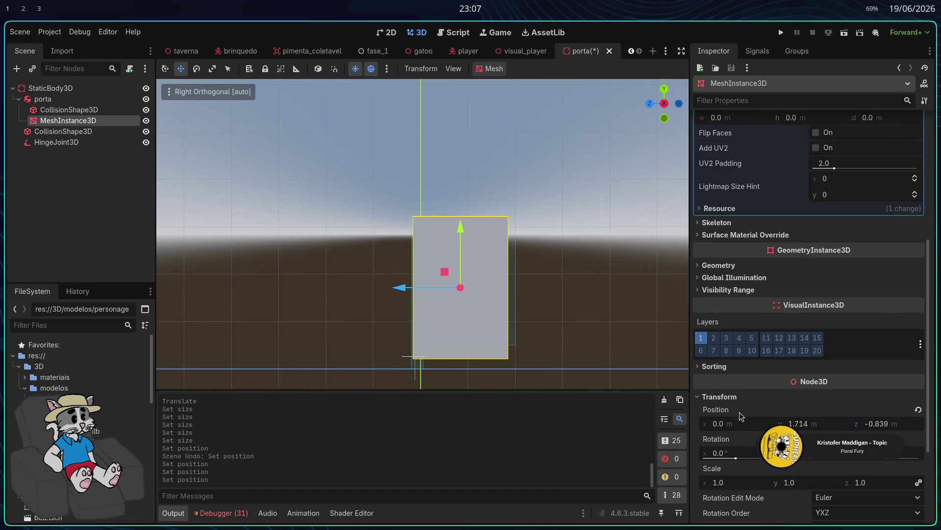
click(804, 425)
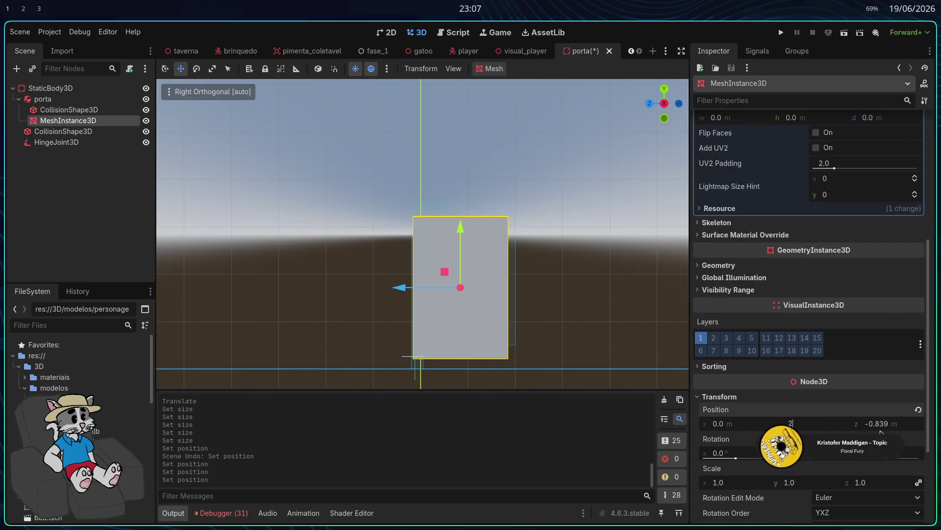
click(885, 425)
text(1)
key(Return)
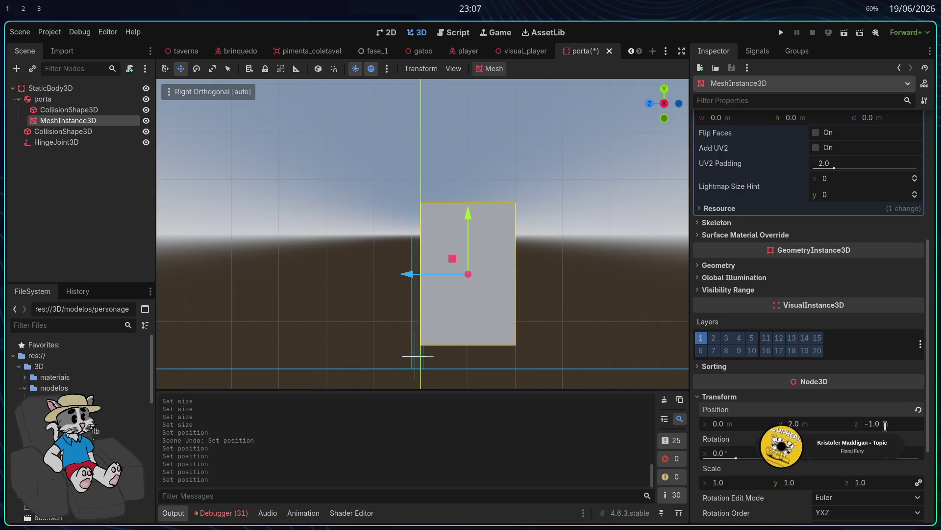
mouse_move(572, 351)
mouse_down()
mouse_move(616, 324)
mouse_move(611, 290)
mouse_move(465, 337)
mouse_move(433, 309)
mouse_move(515, 273)
mouse_up()
scroll(515, 272, up, 2)
click(781, 32)
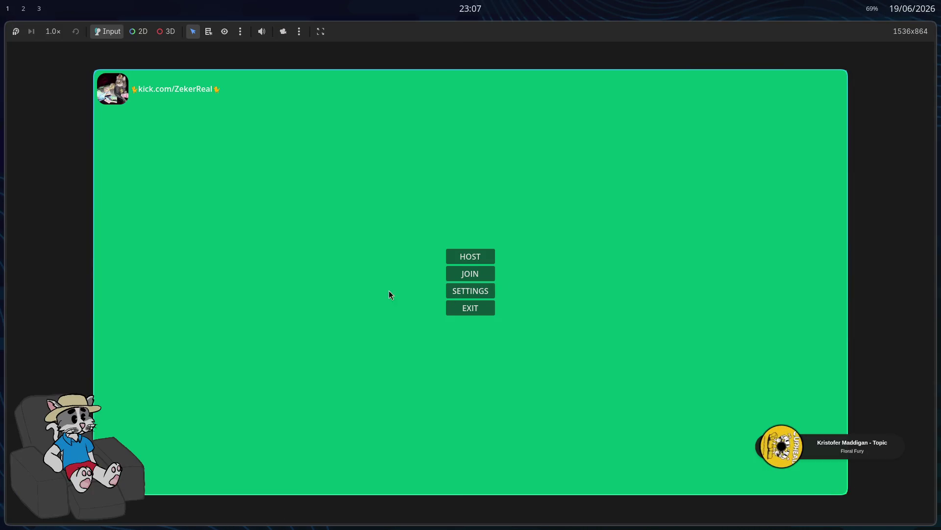
Host and start a match to see the box door in the tavern, then stop the game
key(Return)
click(737, 470)
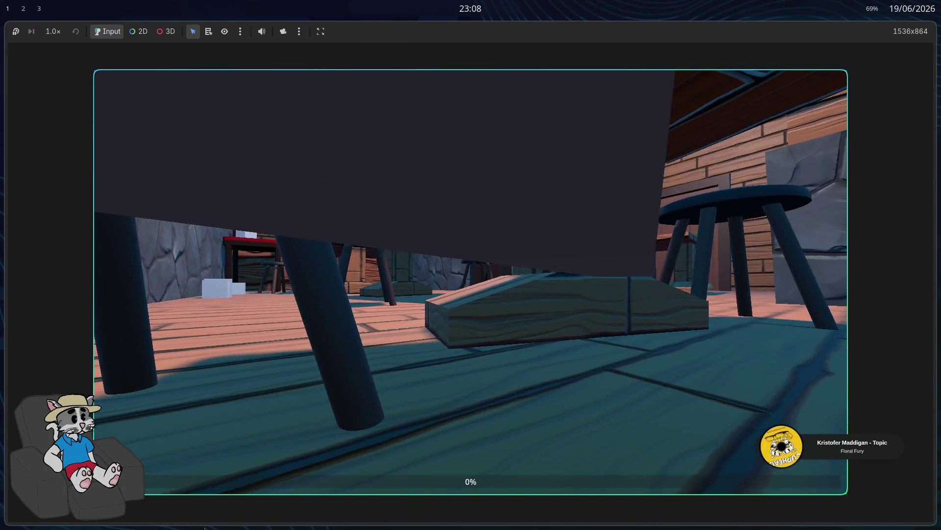
key(F8)
drag(439, 299, 276, 133)
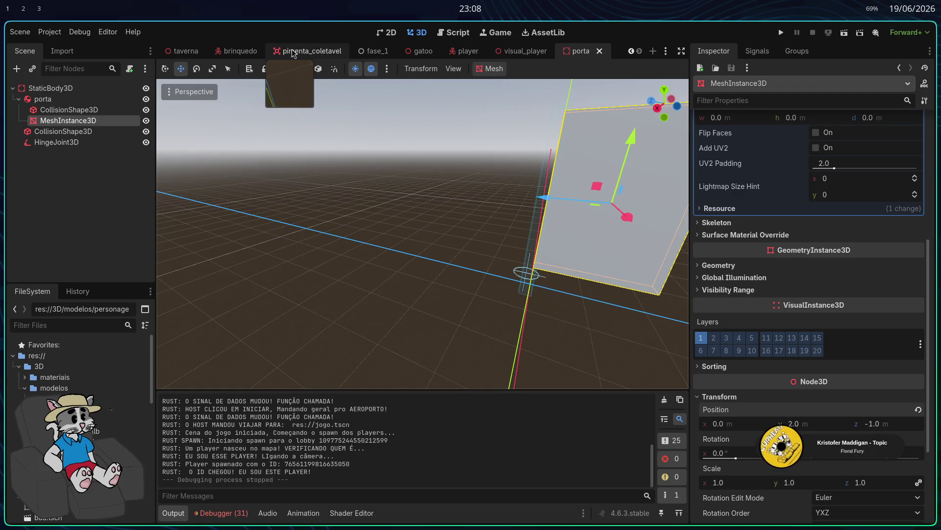
In the porta scene, move the HingeJoint3D down near the origin and resize the frame's collision box
scroll(290, 52, up, 5)
click(363, 51)
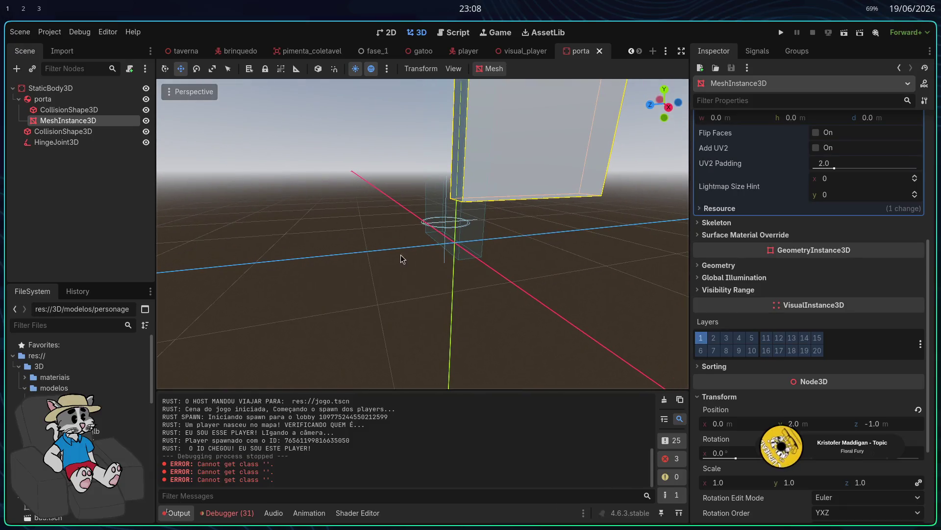
click(462, 244)
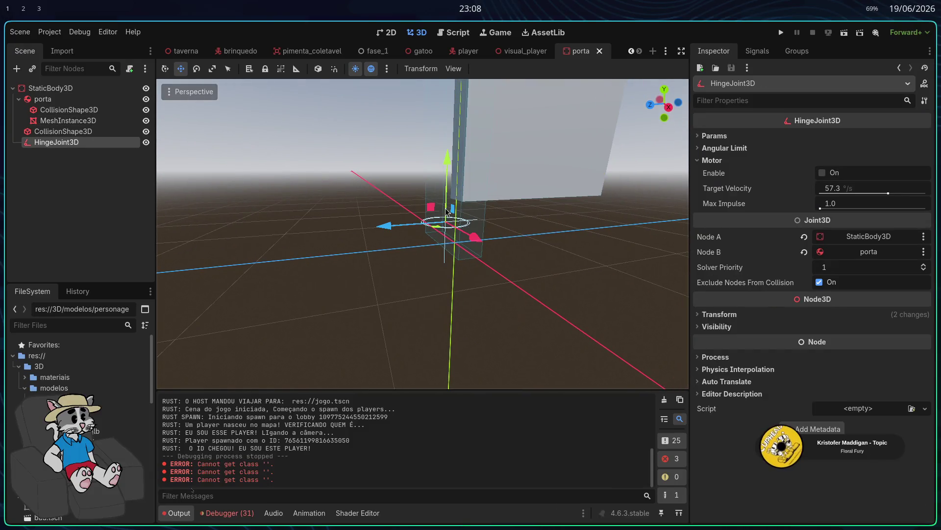
drag(465, 75, 467, 270)
click(454, 250)
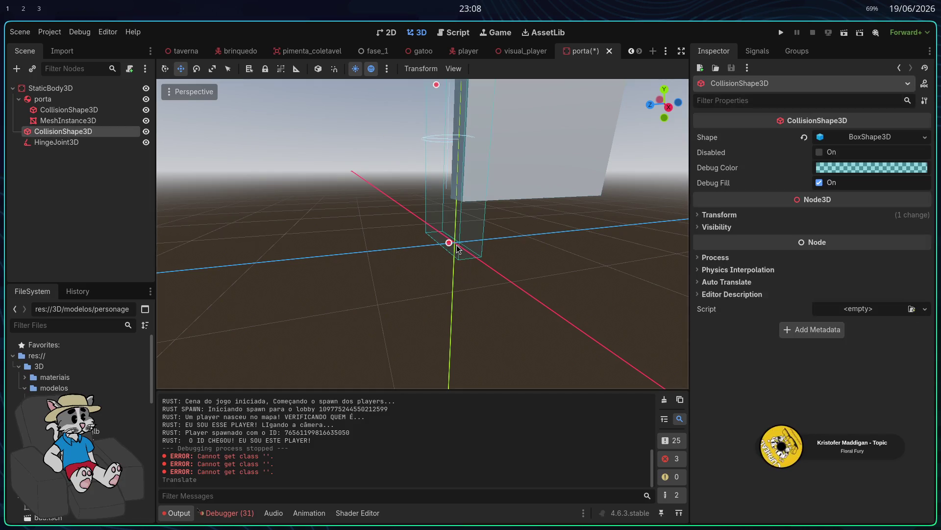
drag(456, 204, 457, 204)
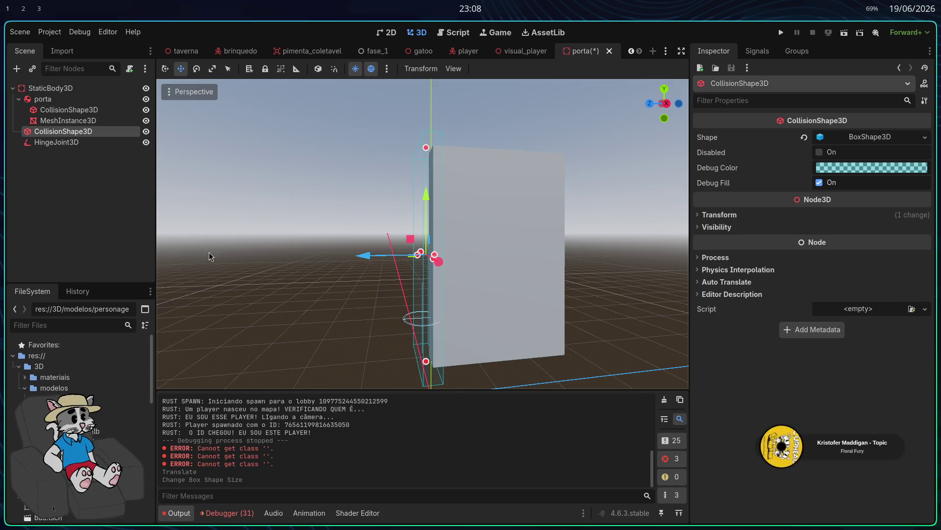
Turn off all of porta's linear and angular axis locks, save the scene, and run the game
click(73, 110)
click(43, 98)
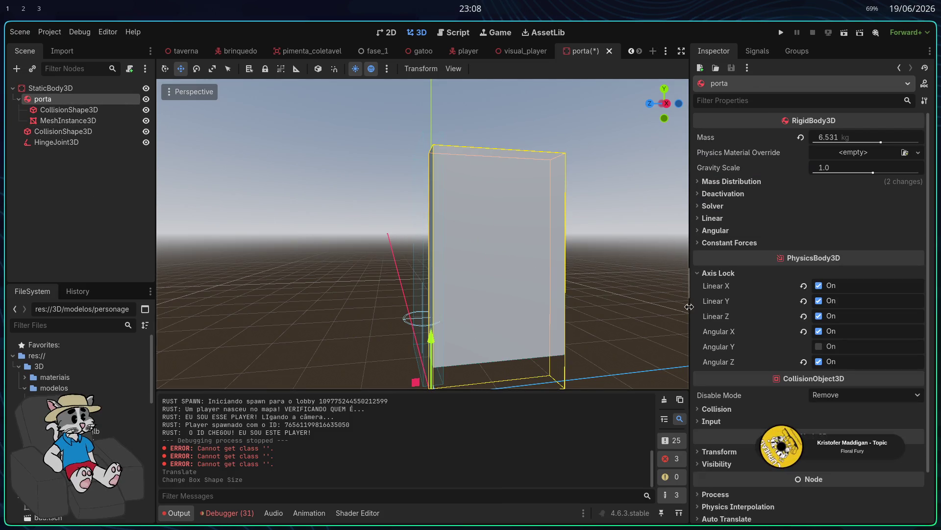
click(805, 330)
click(803, 315)
click(803, 301)
click(803, 286)
click(803, 362)
key(ctrl+s)
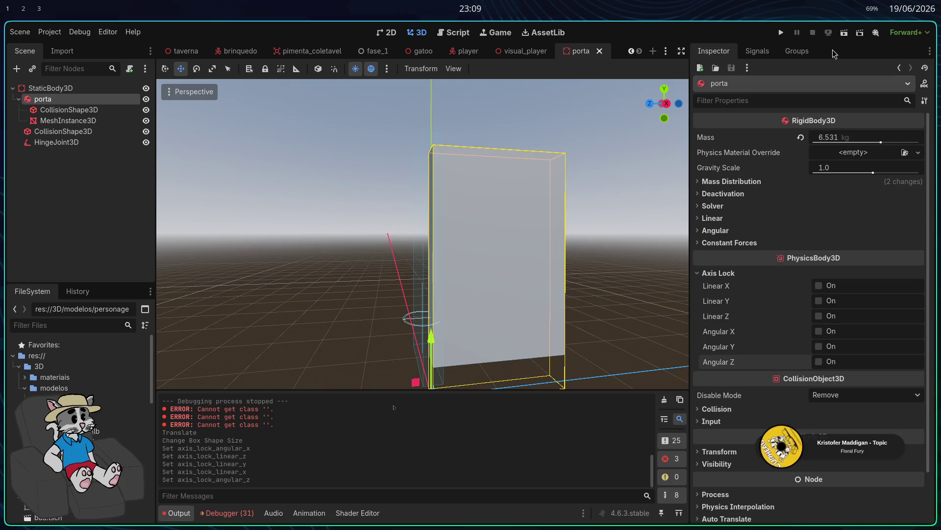
click(781, 33)
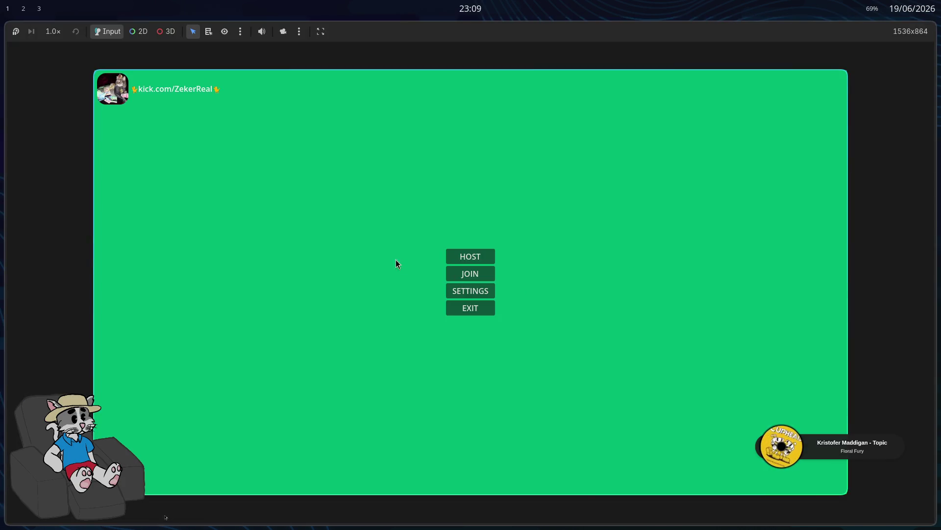
Host and start a match, then move the view close to the door's base
click(470, 259)
click(753, 478)
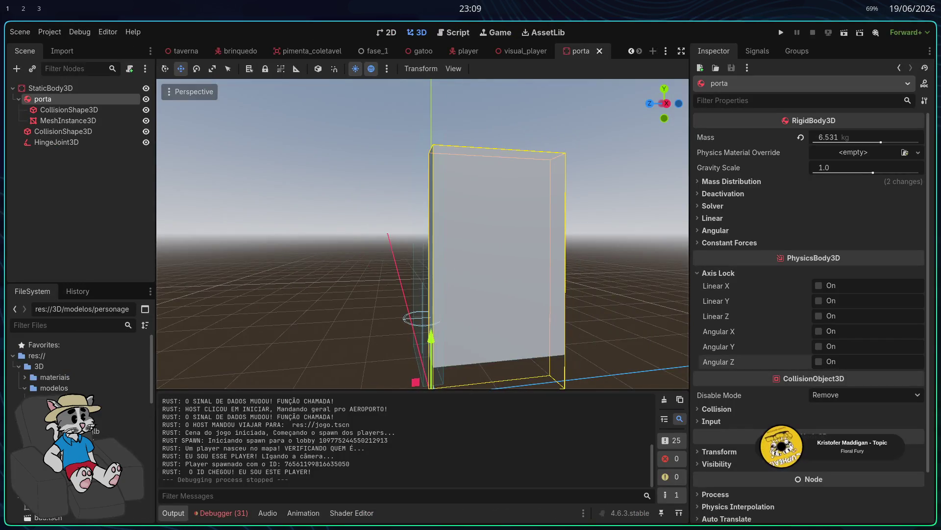
drag(421, 235, 380, 215)
Back in the editor, select the door parts and focus on the StaticBody3D frame from above
click(60, 105)
click(60, 98)
double_click(64, 89)
drag(343, 230, 338, 238)
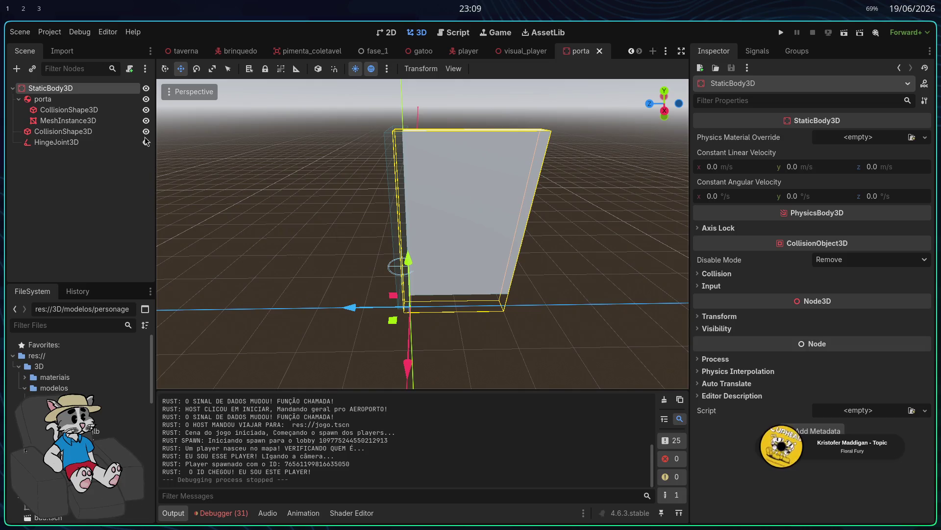
Inspect the frame's transform, then check the hinge joint, frame collision, door mesh and door collision
click(709, 317)
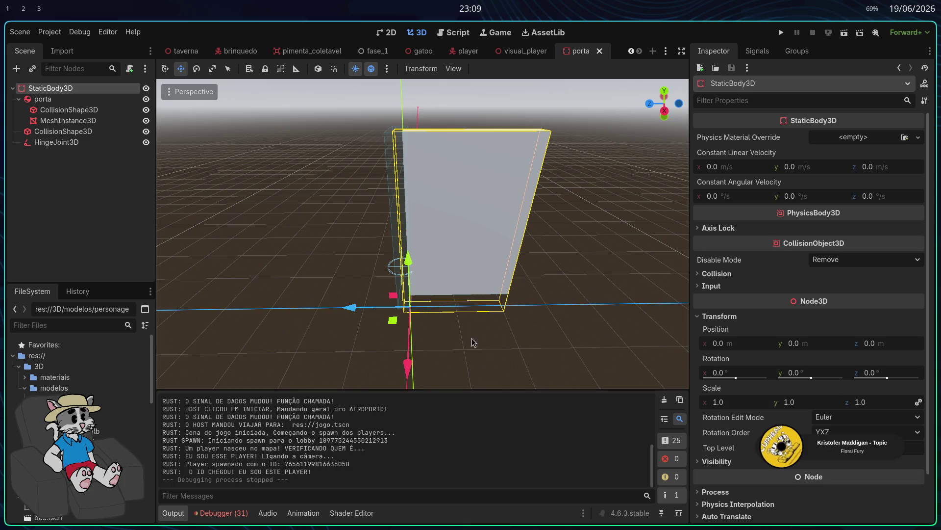
scroll(228, 245, up, 5)
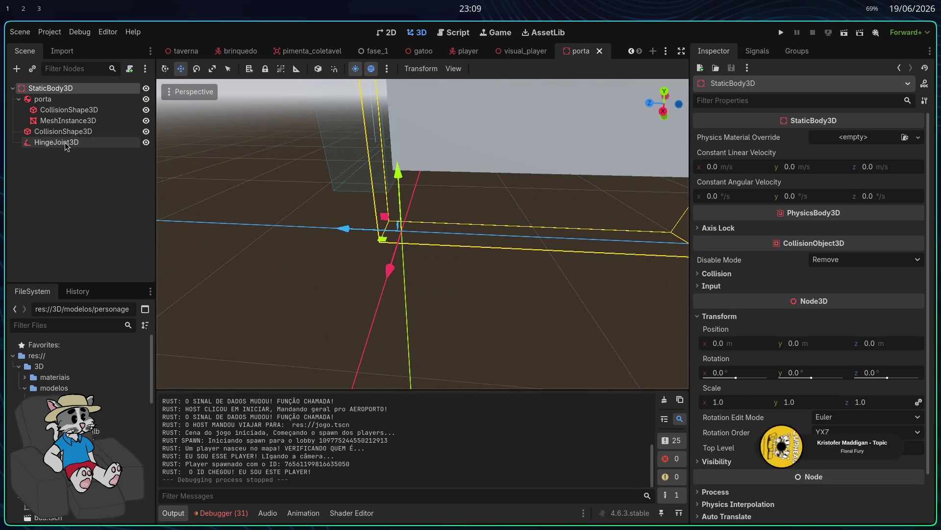
click(57, 142)
click(74, 131)
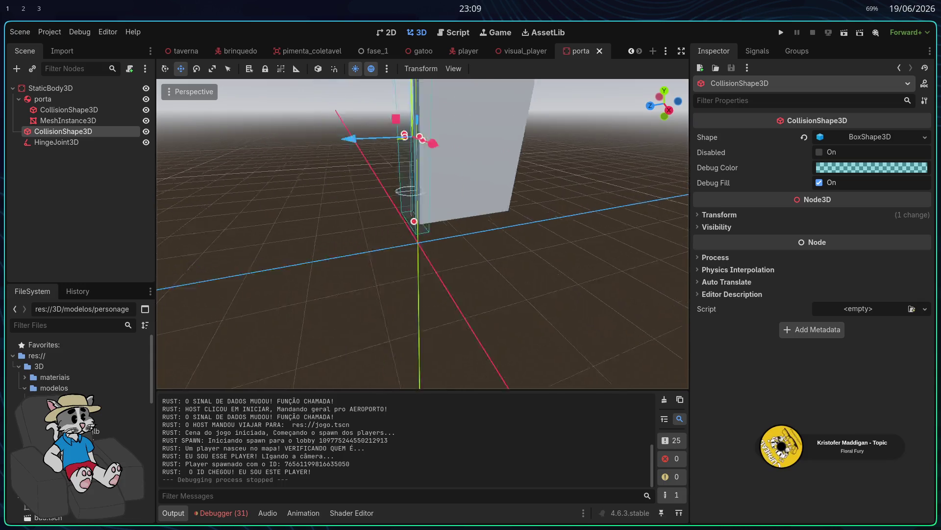
scroll(524, 292, up, 2)
click(99, 119)
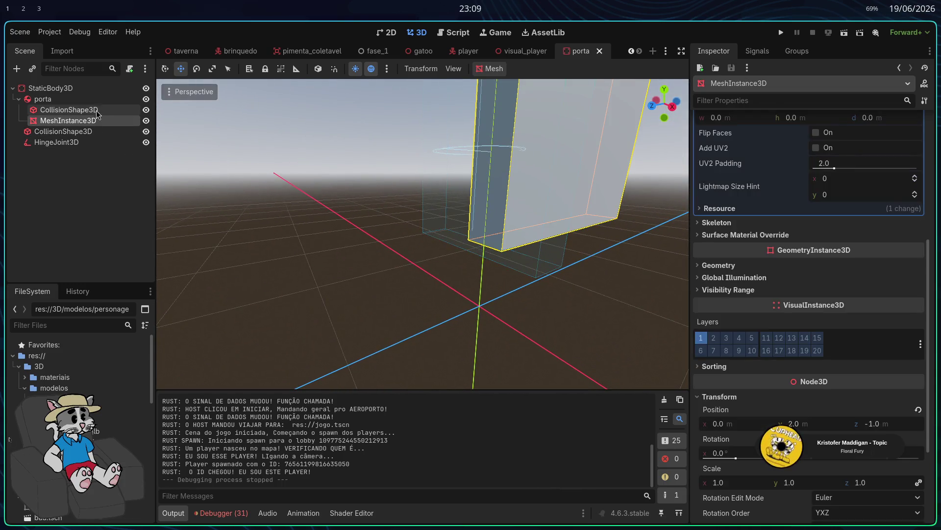
click(93, 99)
click(93, 110)
Focus on the porta door and try raising it vertically, then undo the move
click(93, 99)
key(f)
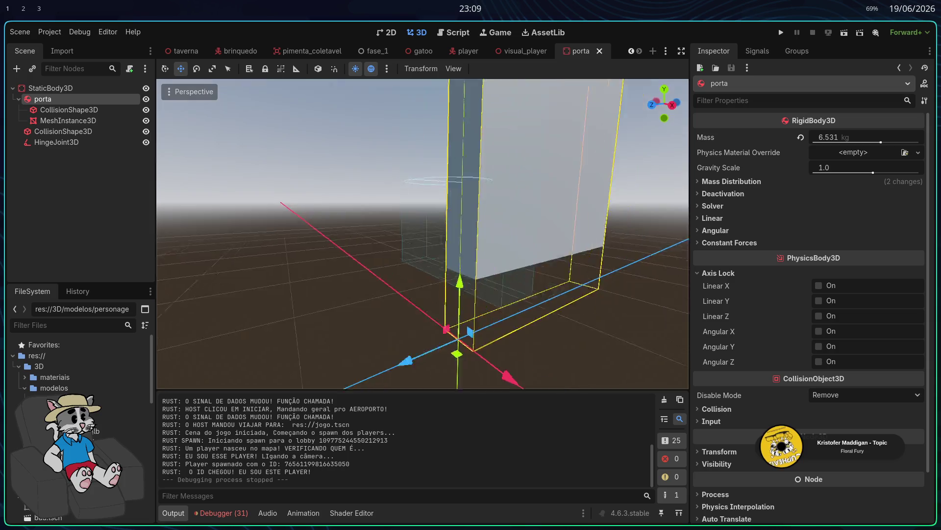
scroll(483, 264, down, 3)
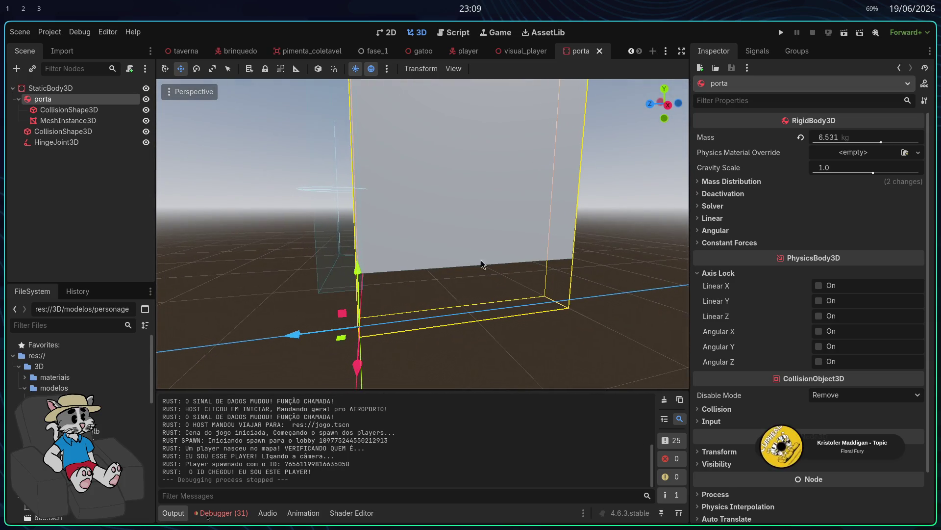
mouse_move(355, 273)
mouse_down()
mouse_move(357, 291)
mouse_move(358, 245)
mouse_move(357, 309)
mouse_up()
key(ctrl+z)
scroll(306, 241, down, 3)
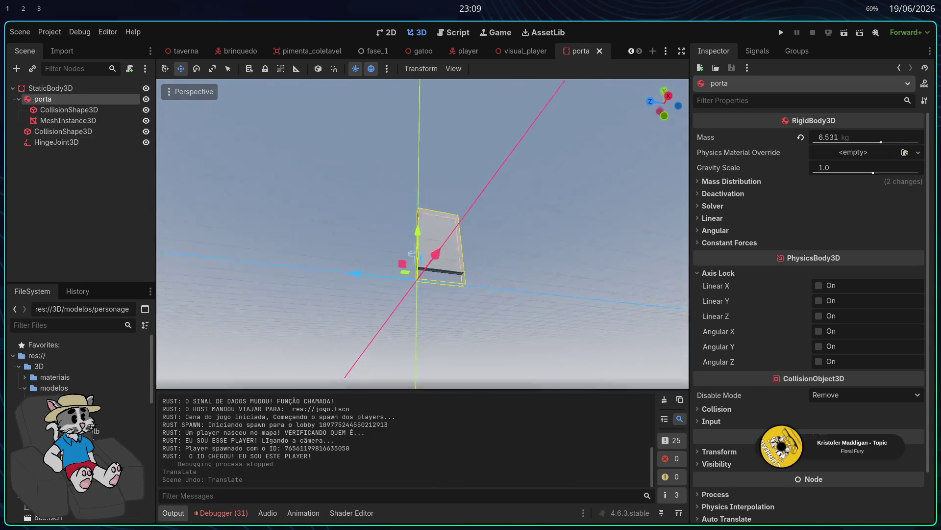
scroll(305, 241, up, 3)
Recheck the door's mesh and collision shape, then open porta's context menu
click(93, 109)
click(93, 121)
click(93, 109)
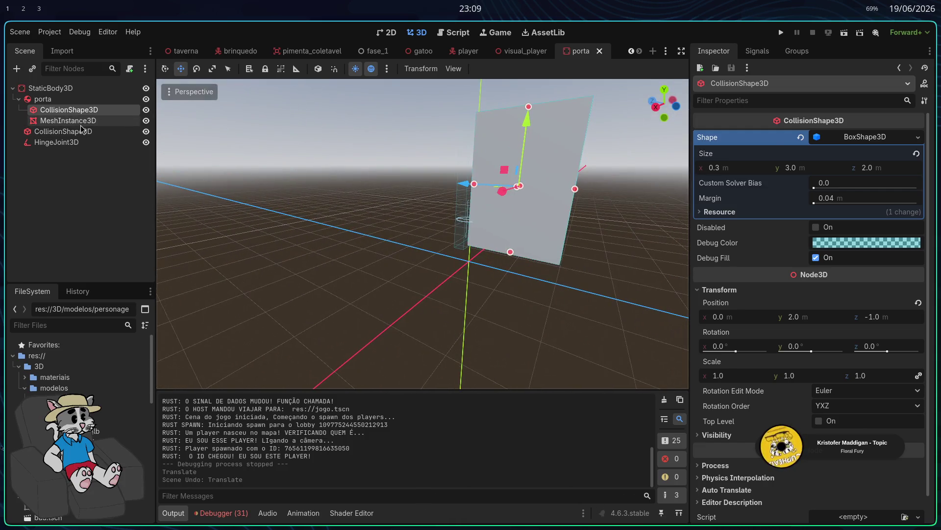
shift+click(78, 120)
click(73, 98)
right_click(72, 95)
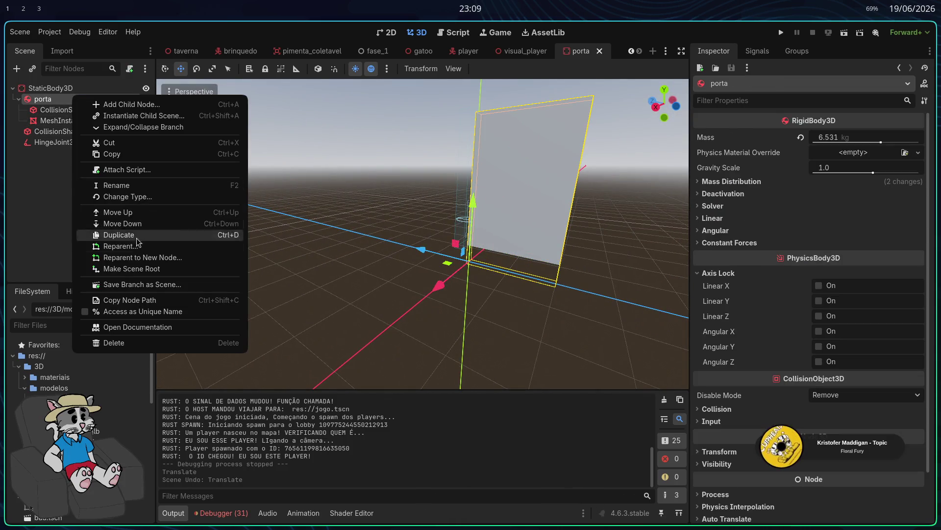
Try changing porta's type, first to RigidBody3D, then to a plain Node3D
click(154, 201)
click(393, 234)
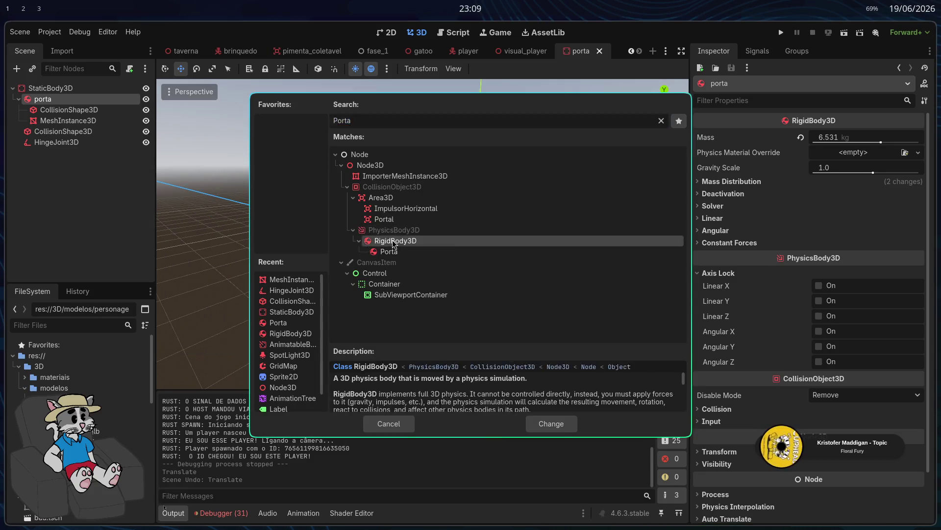
key(Return)
right_click(86, 98)
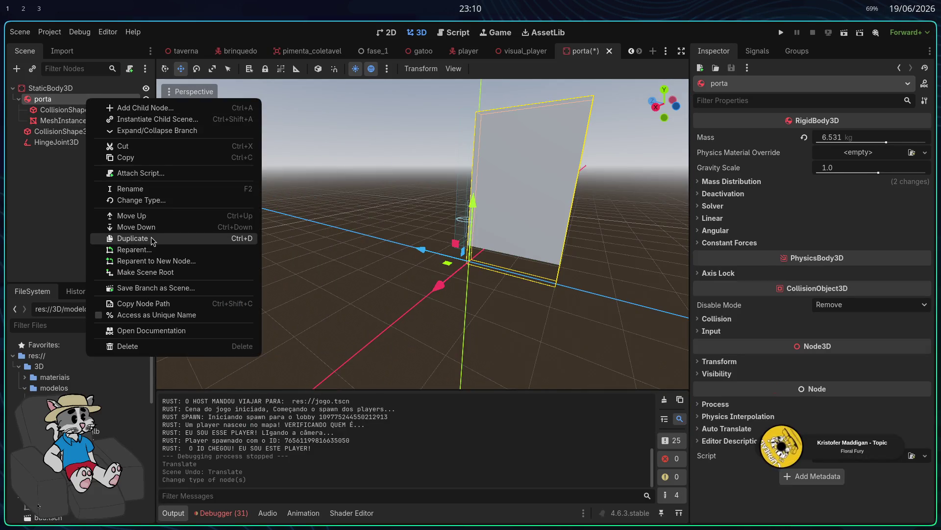
click(167, 201)
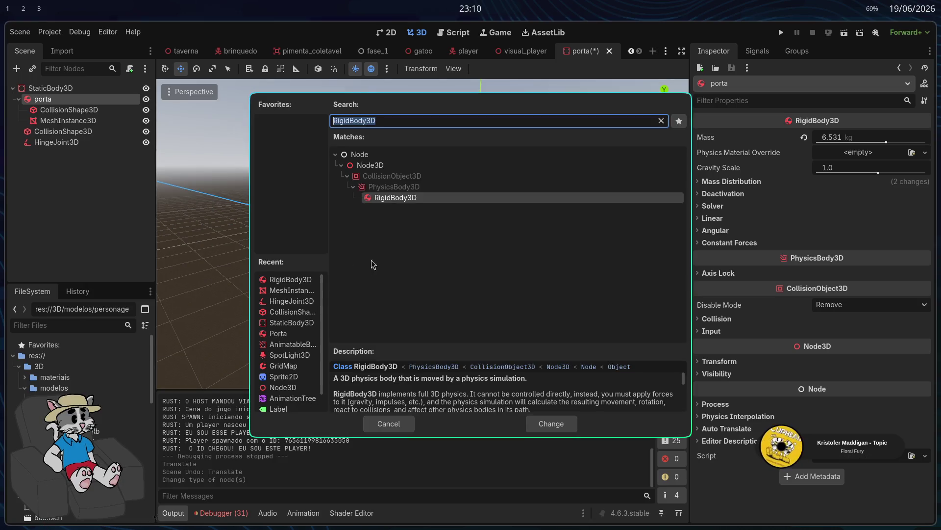
double_click(393, 168)
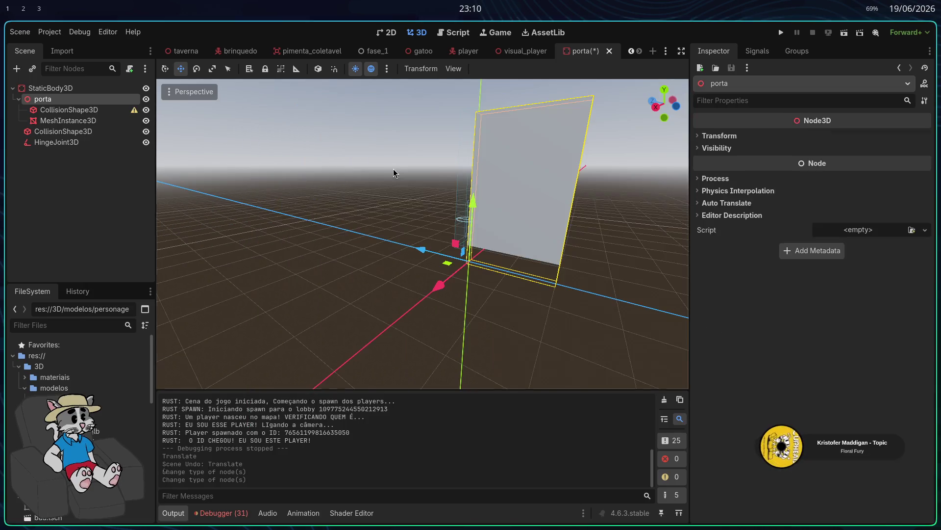
Change porta's type by searching 'porta' and picking the custom Porta rigid-body class
click(83, 122)
right_click(79, 100)
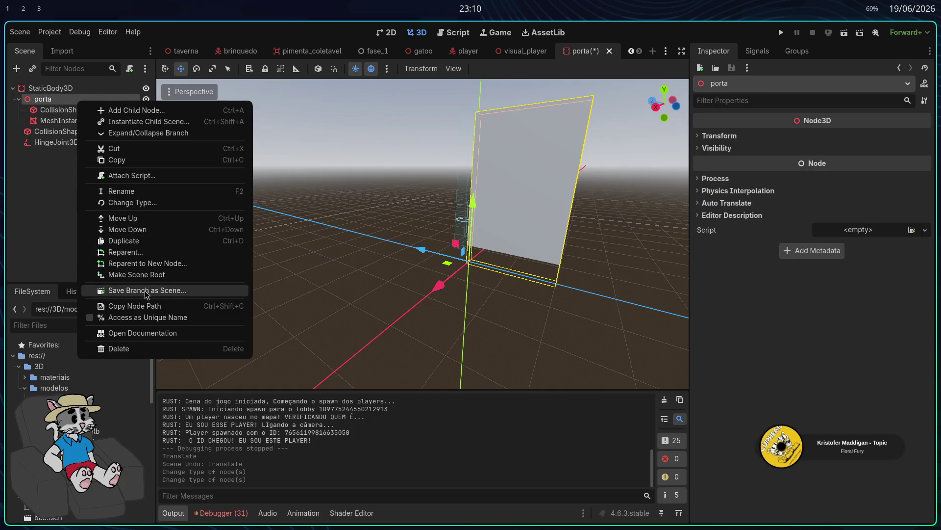
click(147, 202)
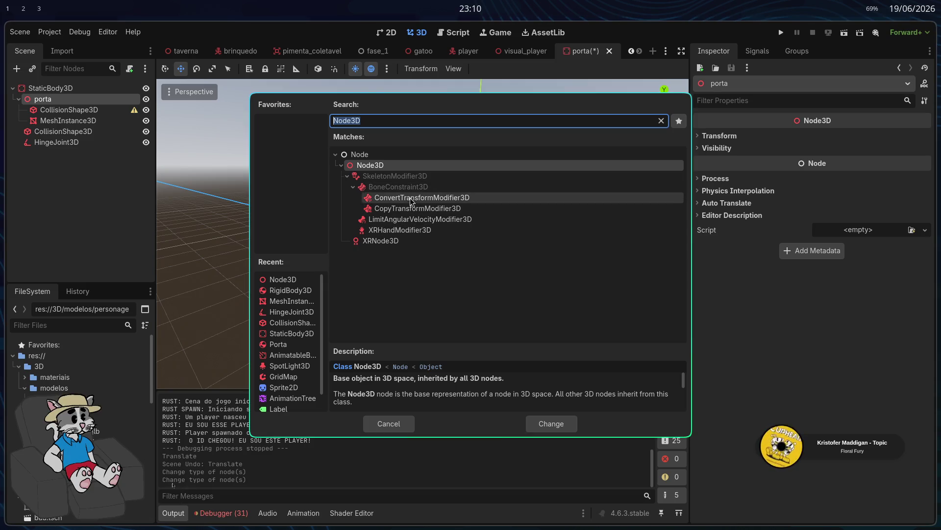
click(406, 121)
text(porta)
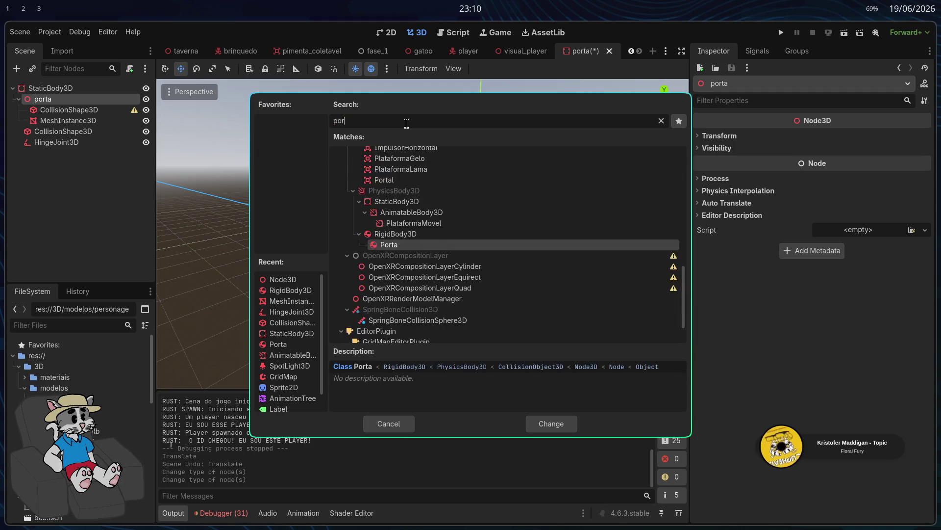
click(551, 423)
scroll(417, 254, up, 5)
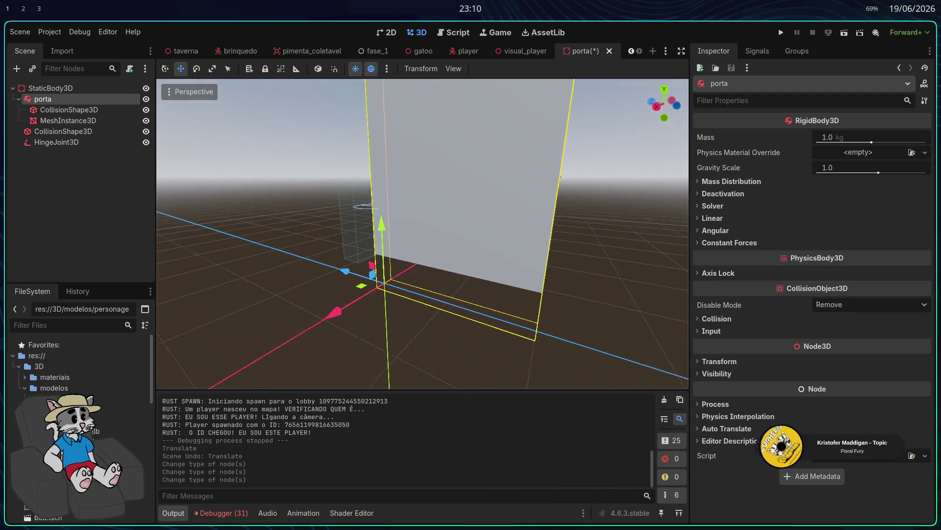
Nudge the door mesh and collision shape down slightly, then expand porta's transform properties
click(411, 248)
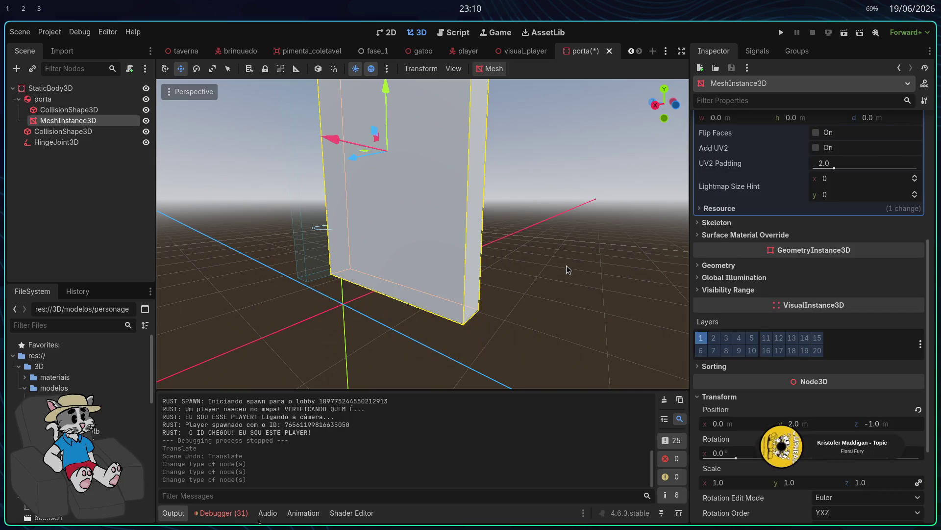
ctrl+click(79, 111)
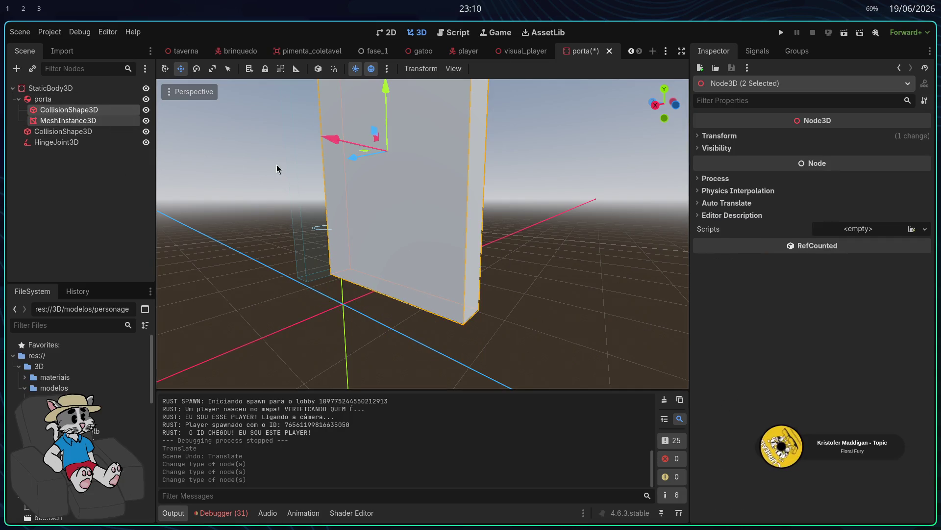
drag(386, 91, 383, 124)
click(43, 99)
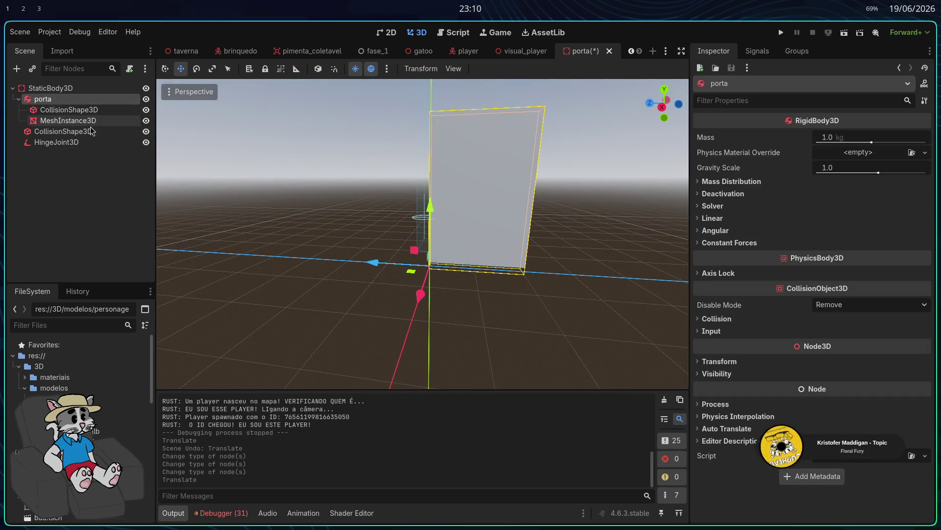
scroll(422, 234, up, 5)
scroll(423, 234, down, 5)
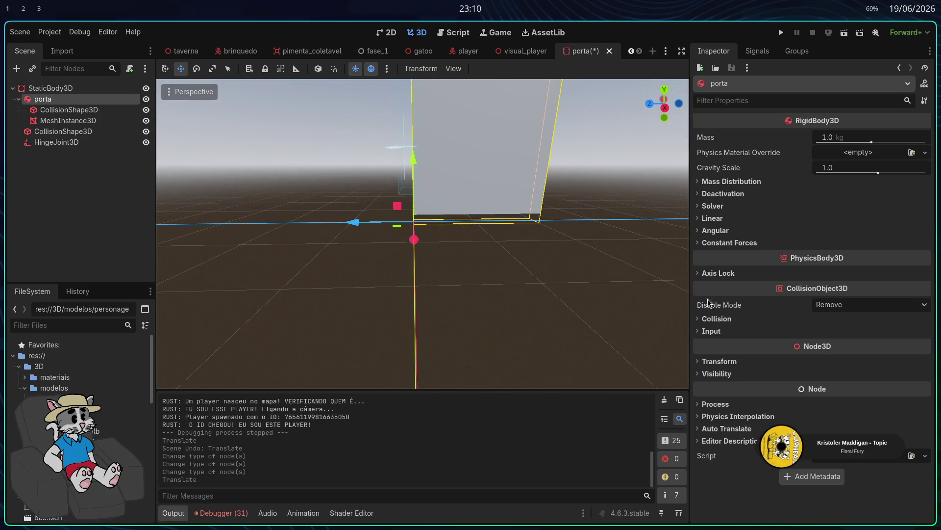
click(706, 361)
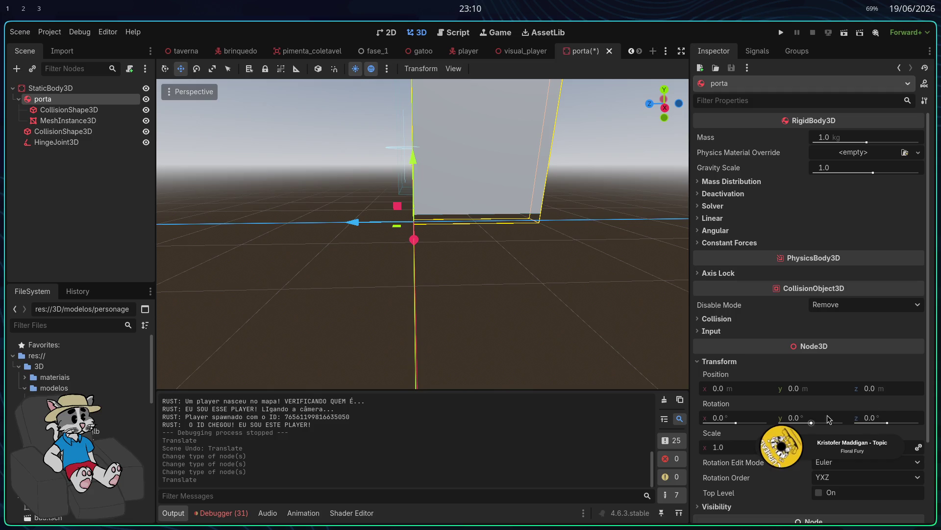
Lower the door's MeshInstance3D to Position Y 1.3
click(61, 123)
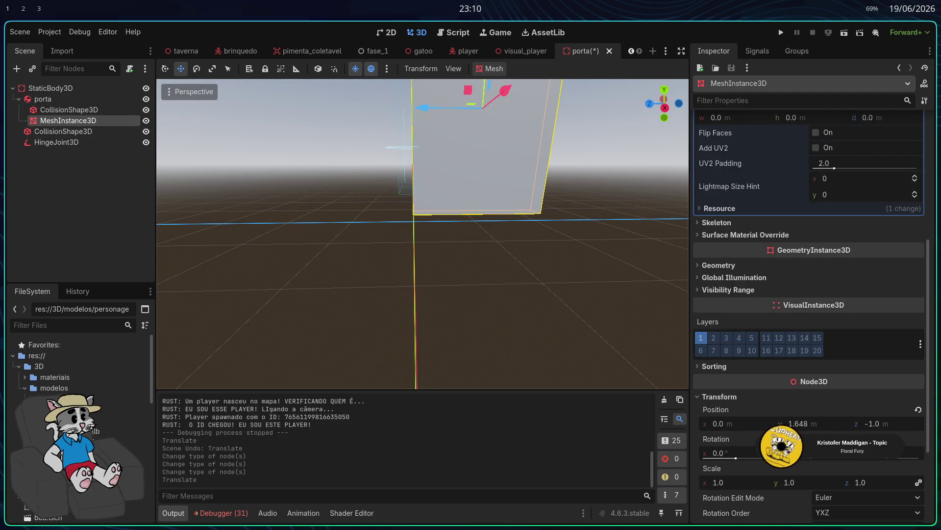
click(918, 409)
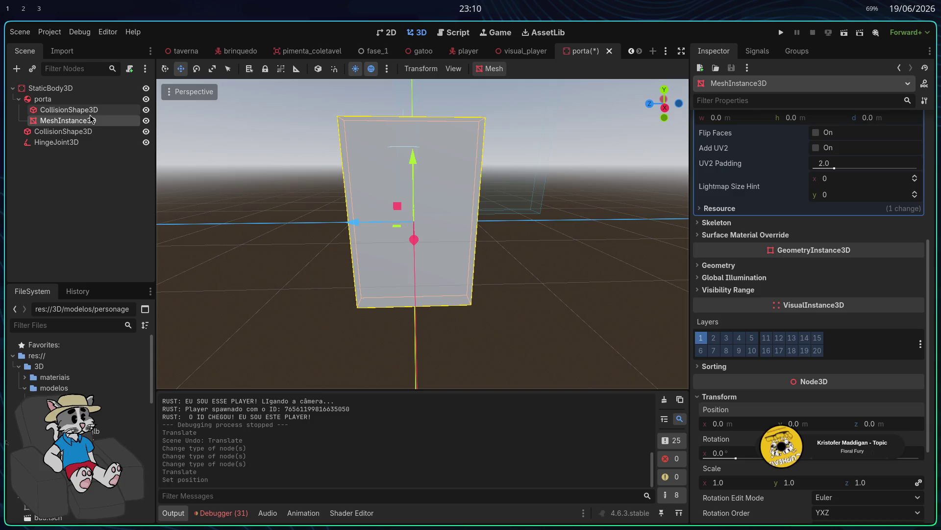
key(ctrl+z)
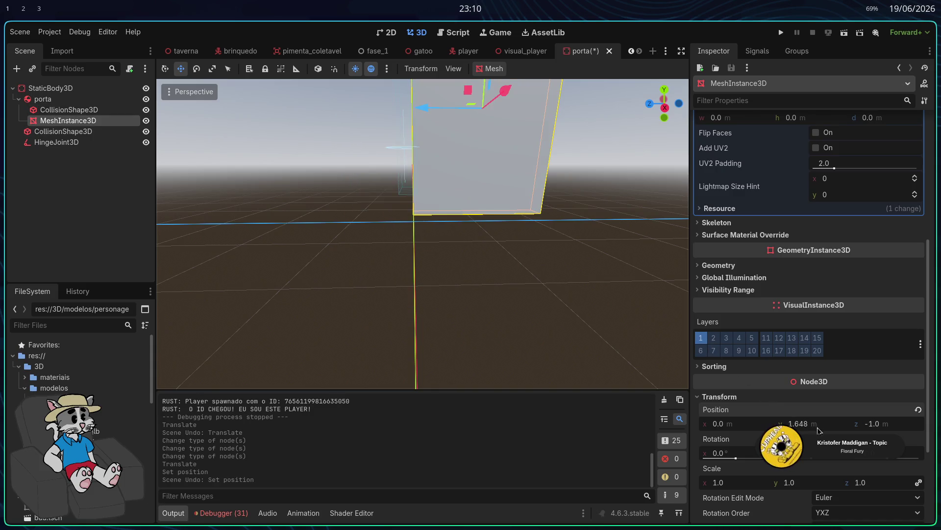
drag(834, 423, 799, 423)
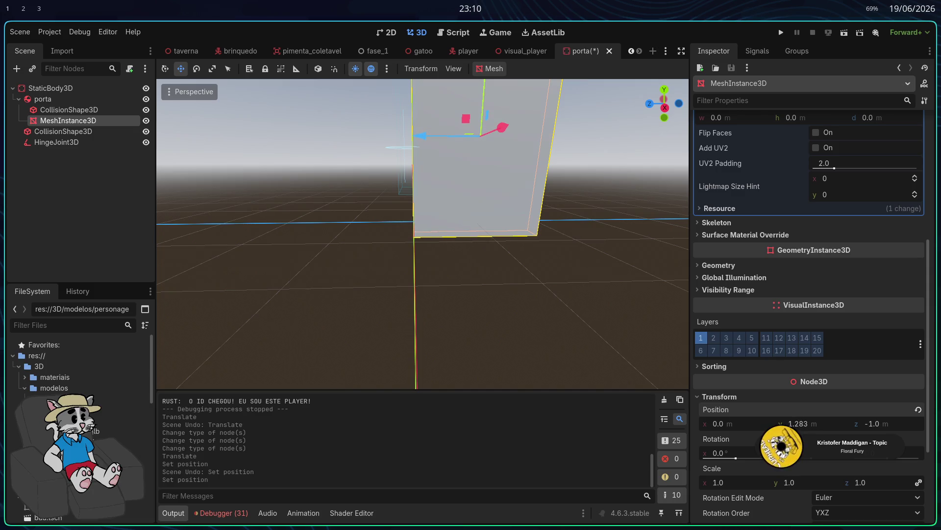
click(42, 99)
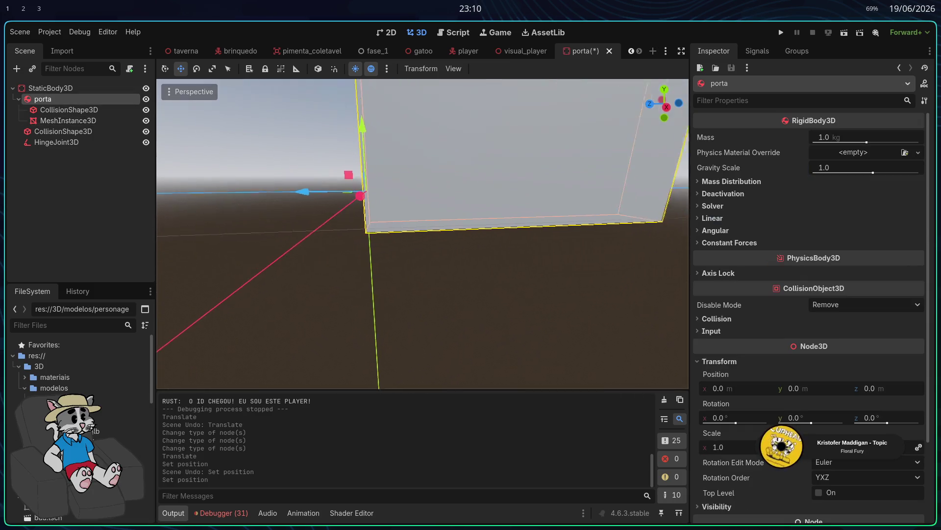
click(355, 240)
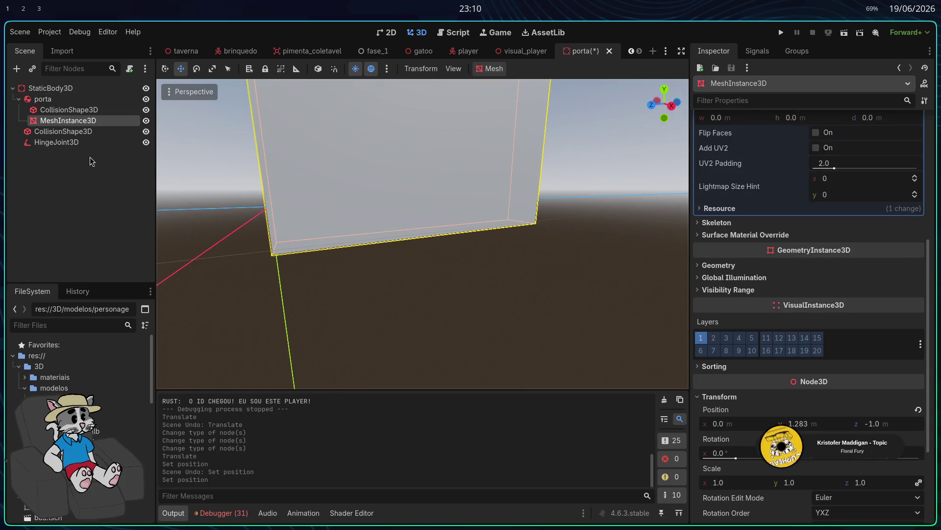
click(803, 423)
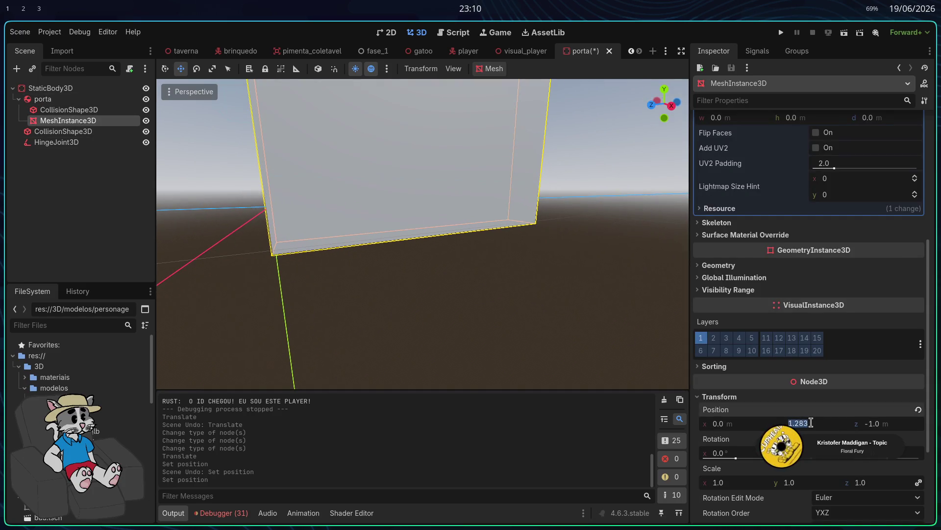
text(13)
key(Return)
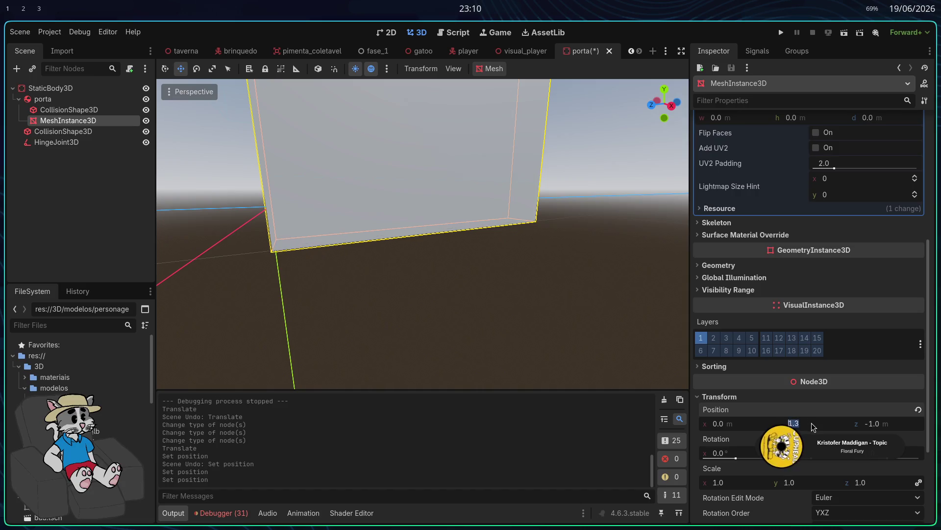
Set the door's CollisionShape3D Position Y to 1.3 and run the project
click(69, 109)
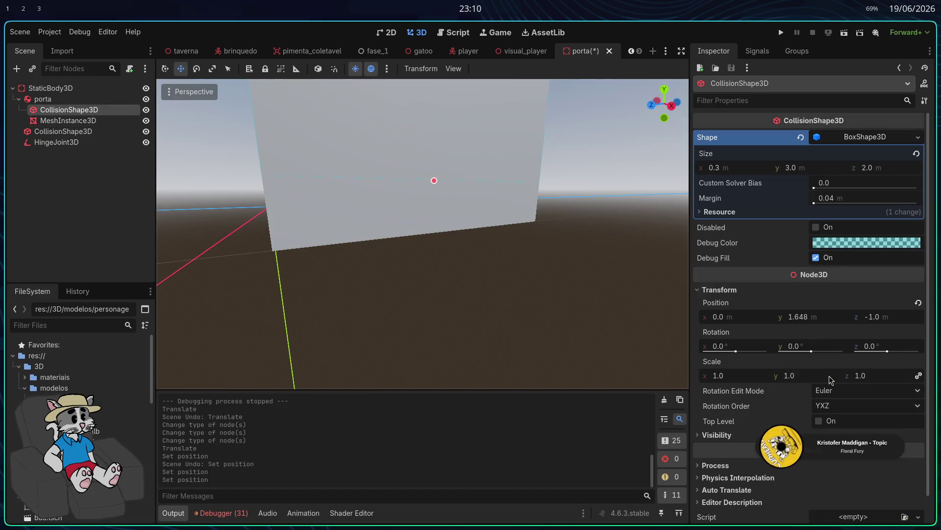
click(811, 320)
text(1.3)
key(Return)
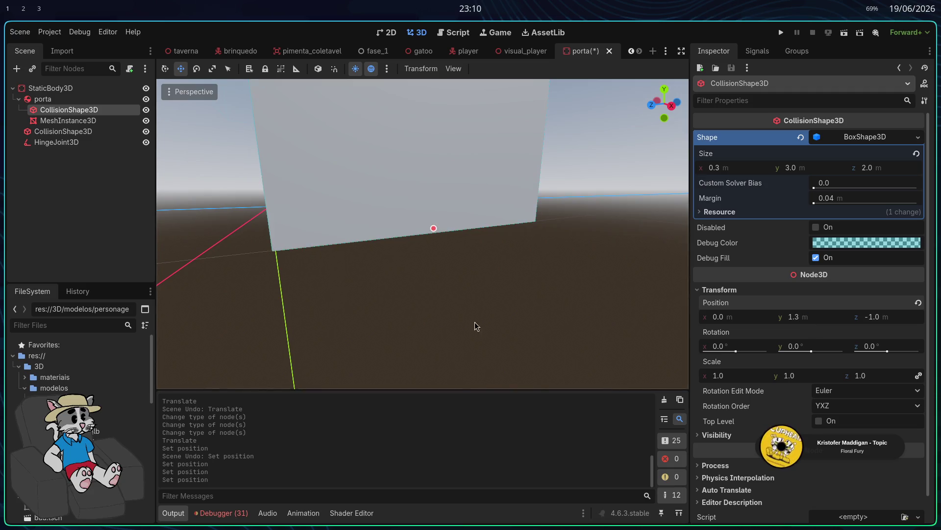
key(f)
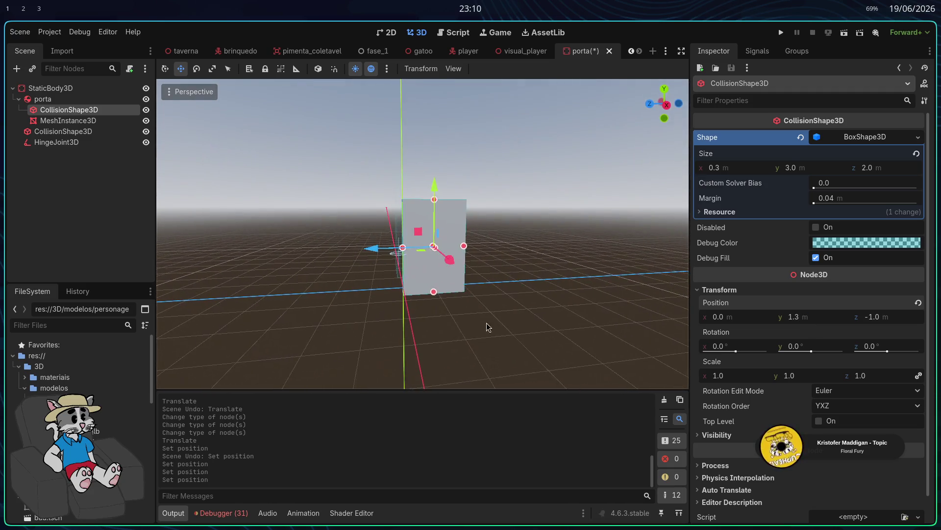
click(521, 298)
click(781, 32)
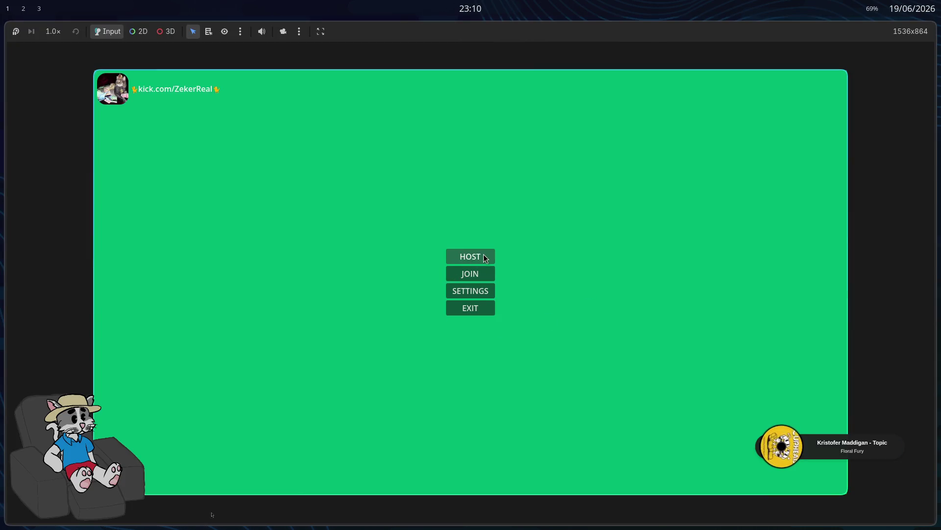
Host and start a match to view the door in the tavern, then stop and reselect porta
click(484, 256)
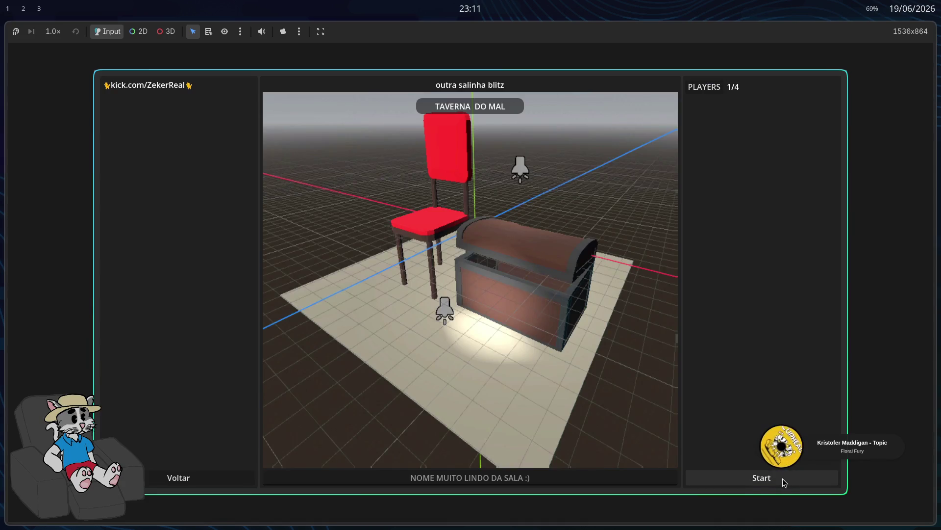
click(781, 480)
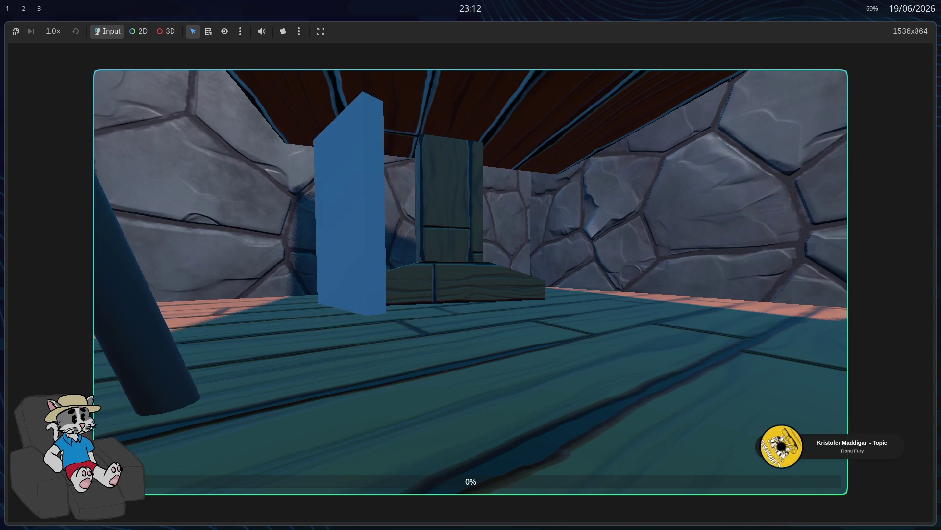
key(F8)
click(53, 100)
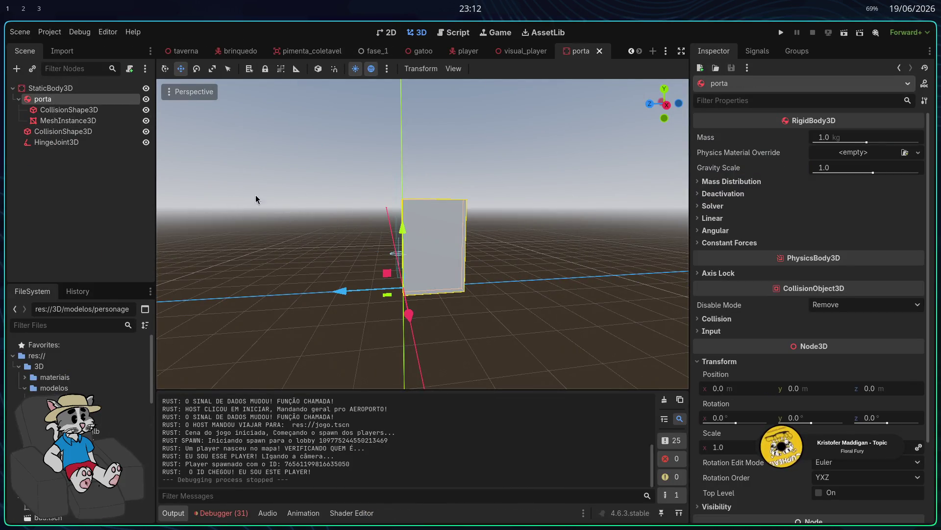
Set porta's mass to 4.354 kg, save, then playtest a hosted match and stop it
key(f)
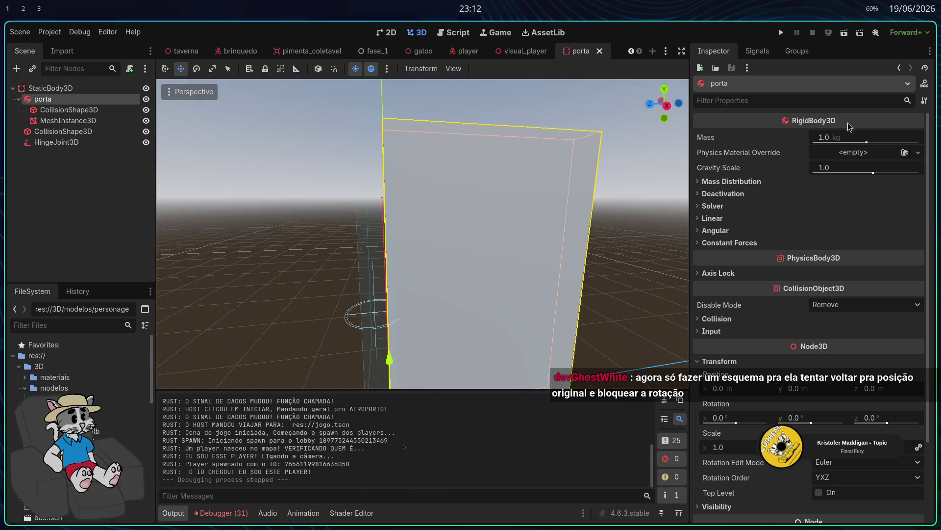
drag(867, 142, 878, 142)
key(ctrl+s)
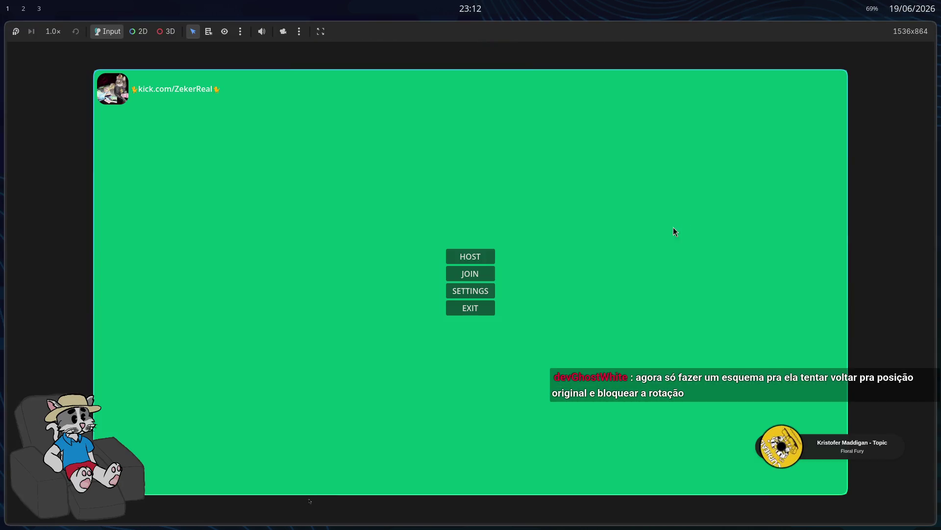
click(490, 258)
click(721, 475)
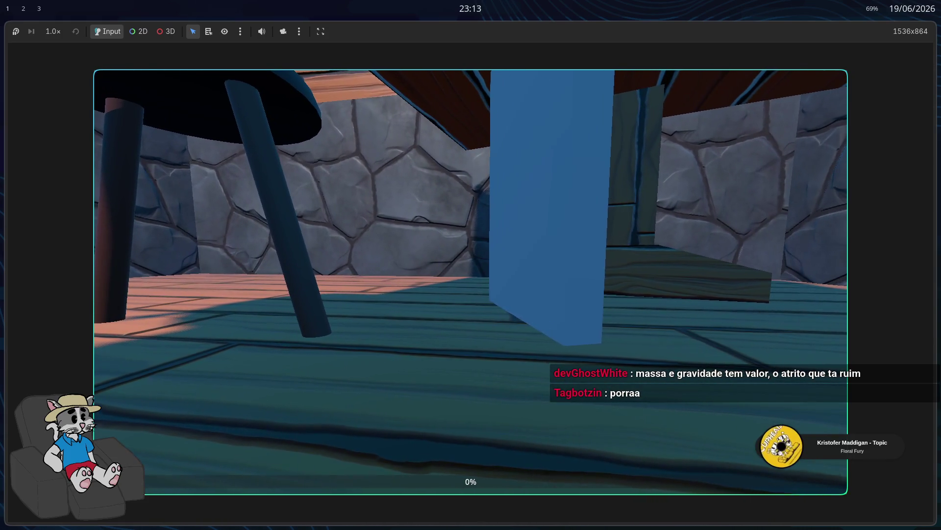
key(F8)
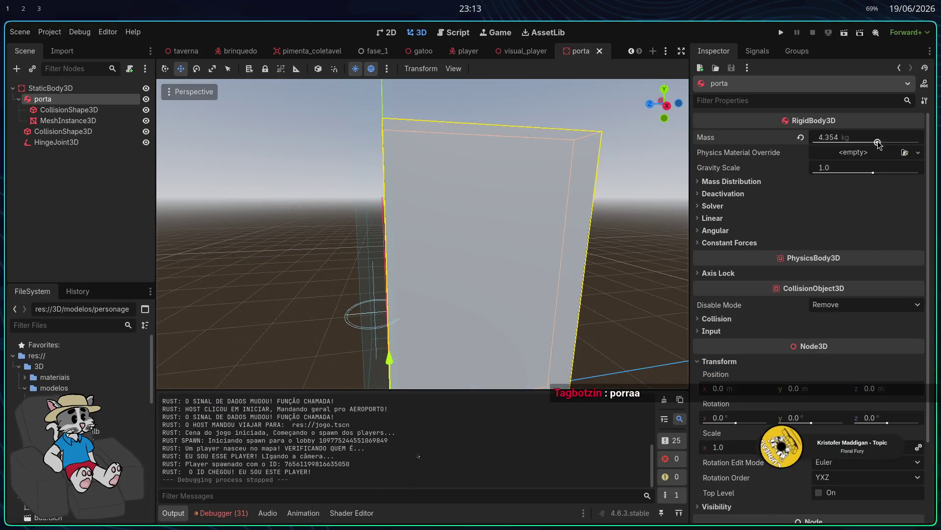
drag(877, 142, 874, 142)
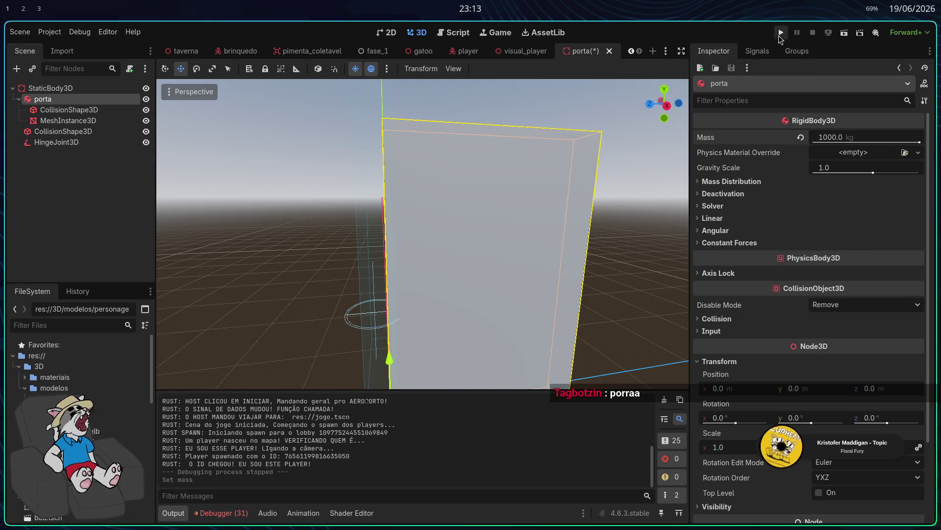
click(781, 32)
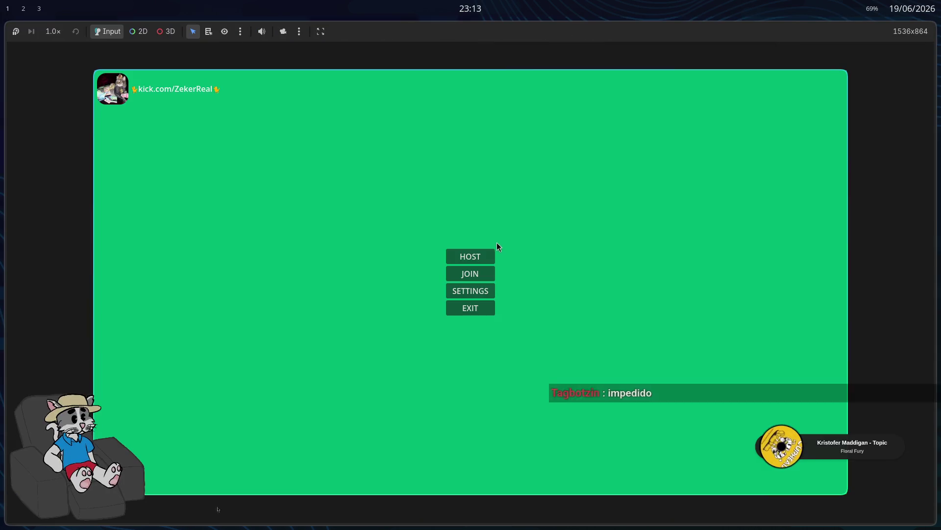
click(488, 256)
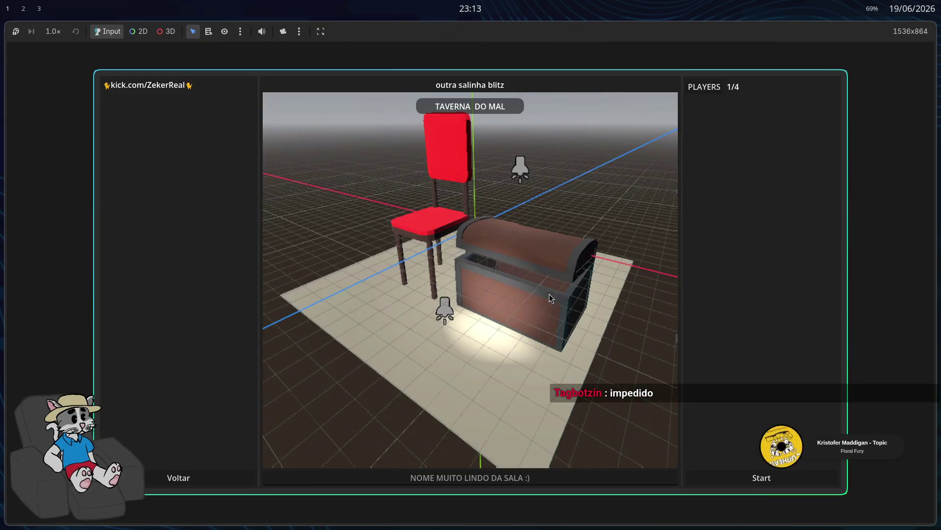
click(756, 478)
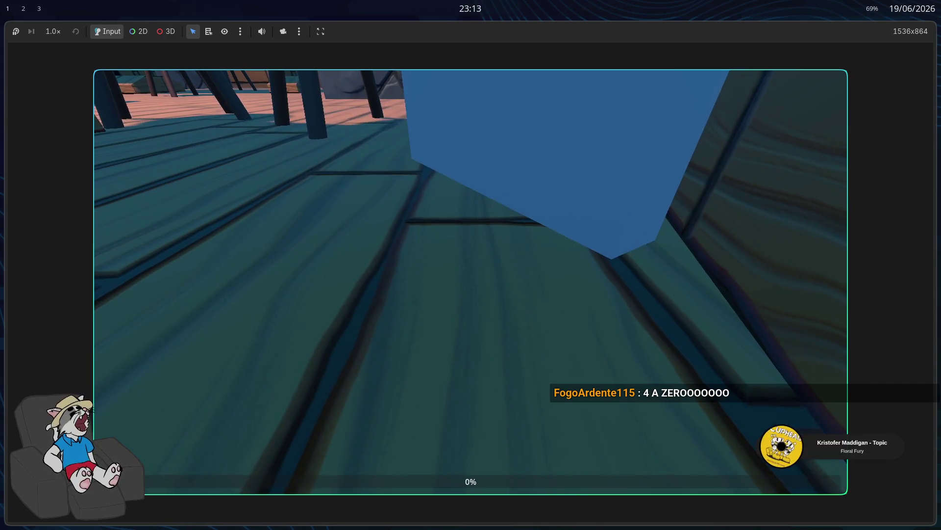
key(F8)
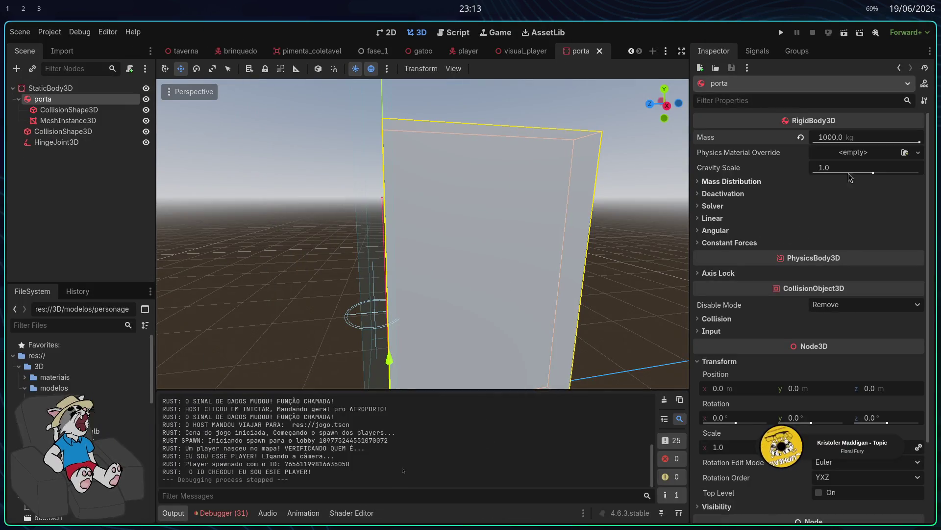
Reset porta's mass and set it to 5.0 kg
click(801, 138)
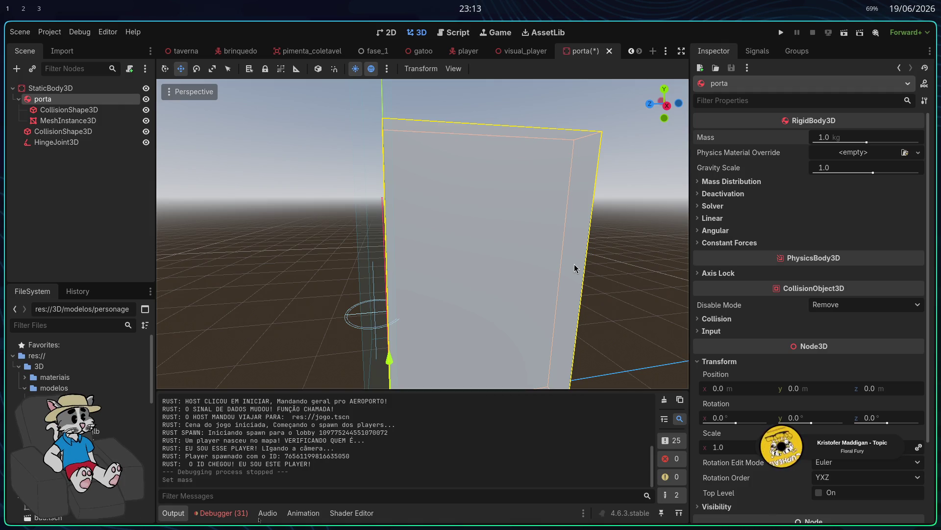
click(700, 207)
click(700, 207)
click(702, 196)
click(703, 198)
text(5)
key(Return)
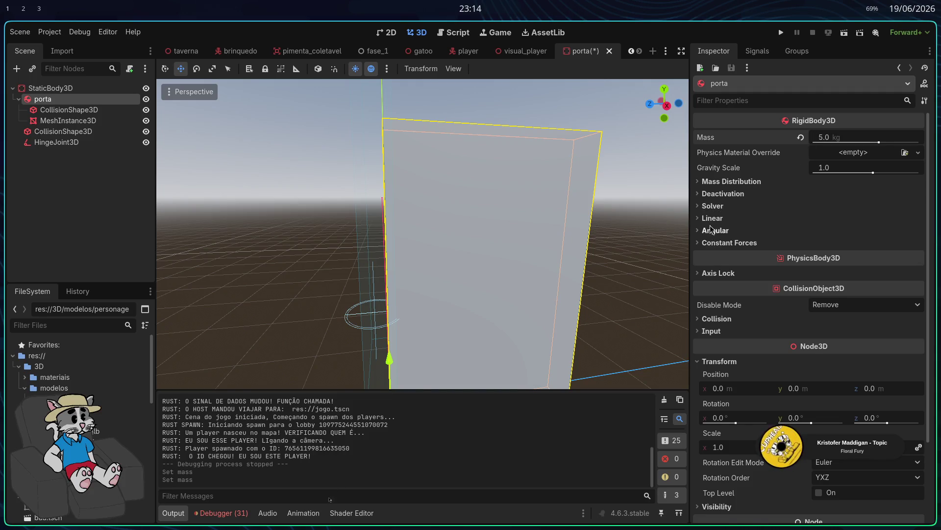
Raise porta's linear damp to 3.333 and launch the game
click(705, 219)
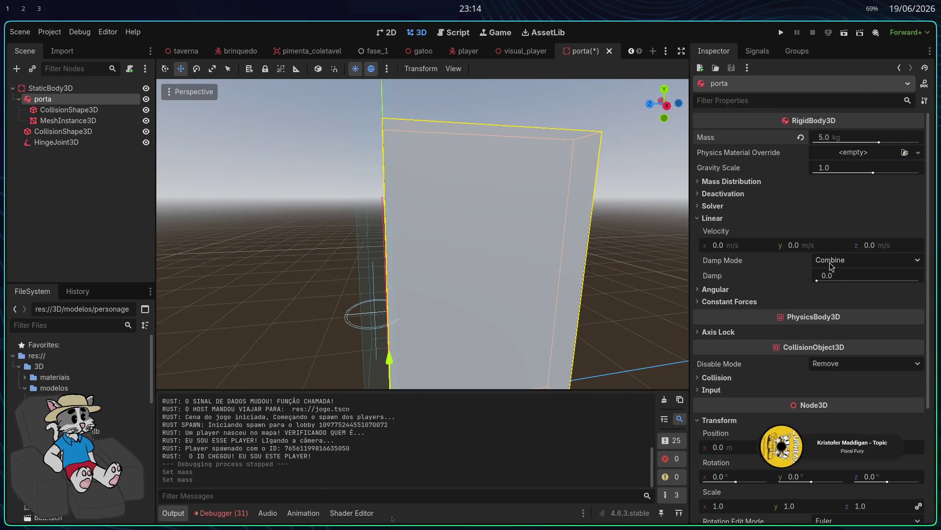
mouse_move(792, 269)
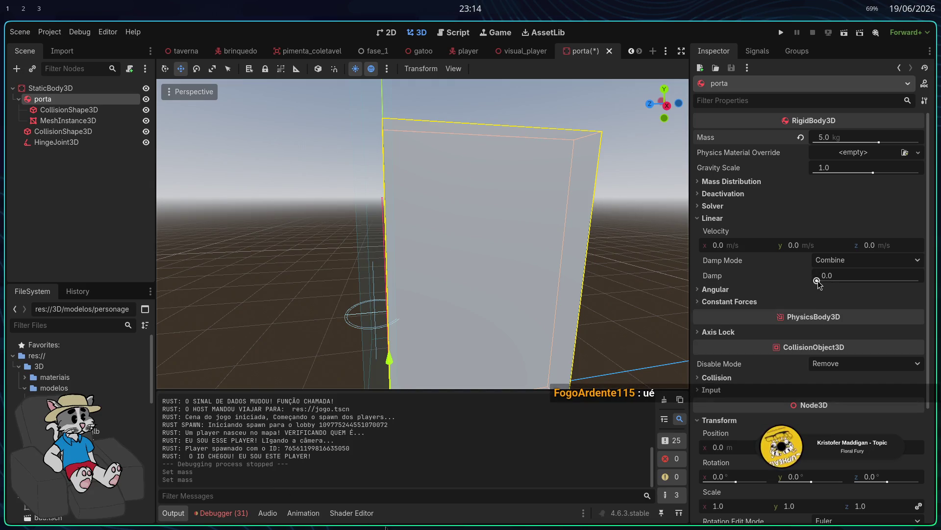
drag(819, 281, 822, 281)
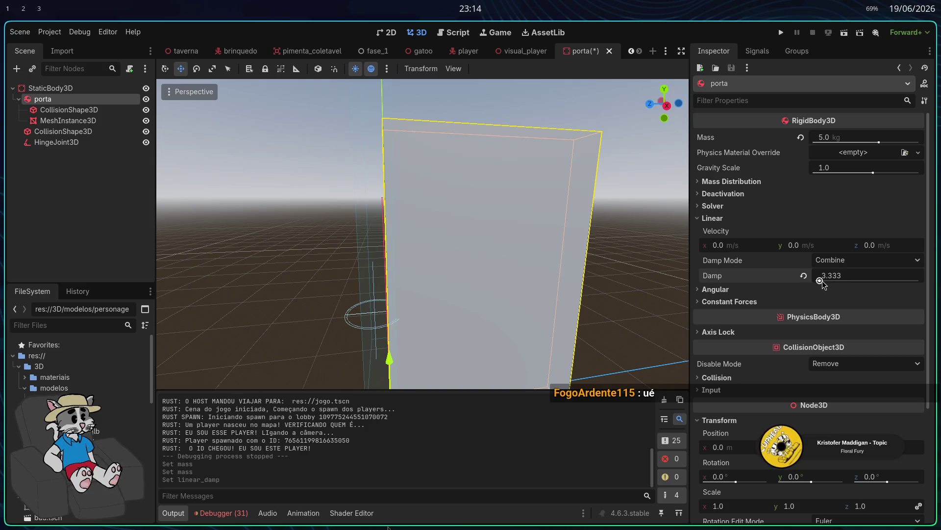
click(781, 32)
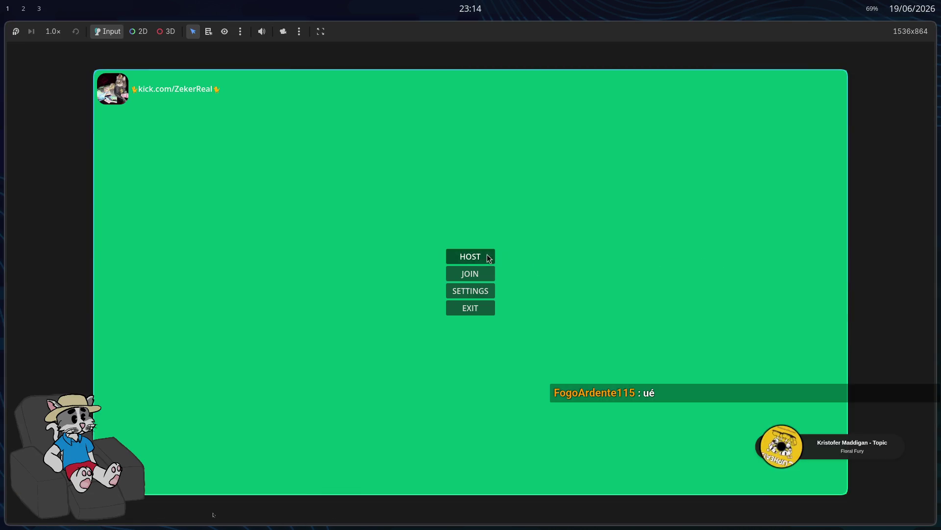
click(487, 255)
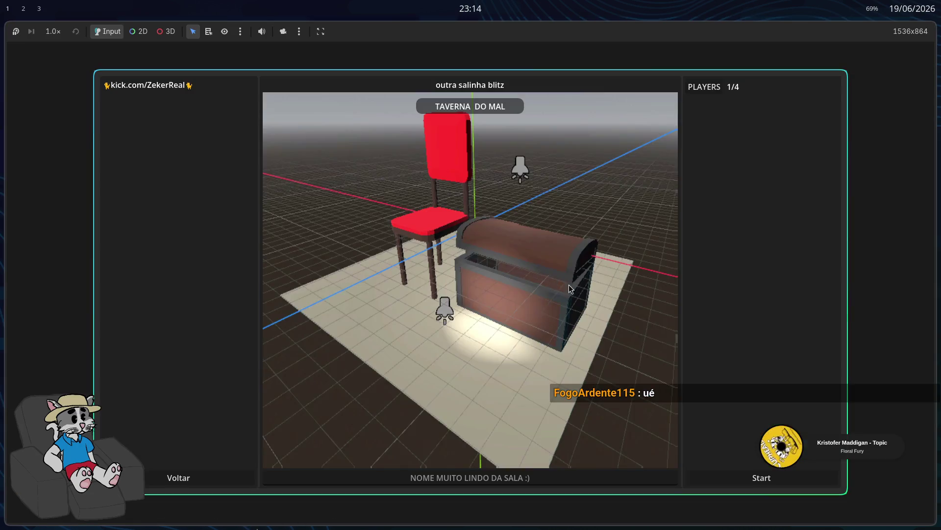
click(761, 476)
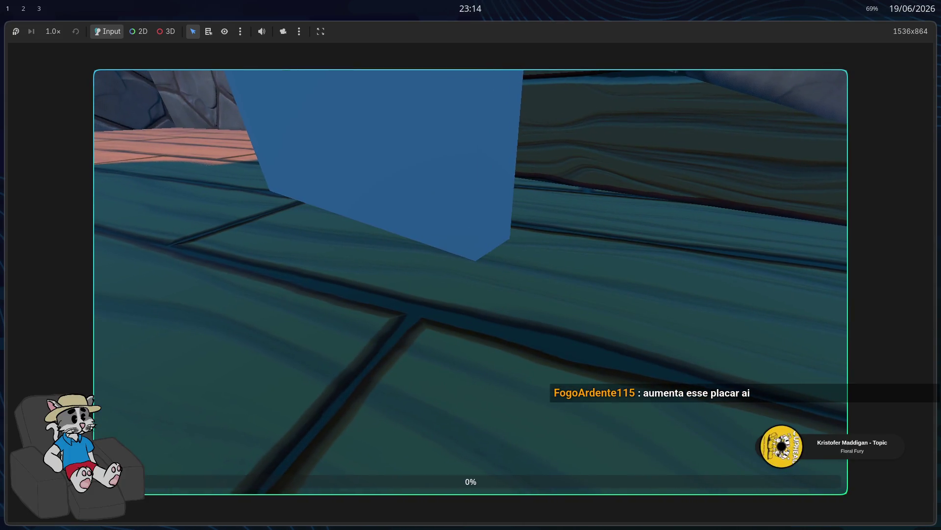
key(F8)
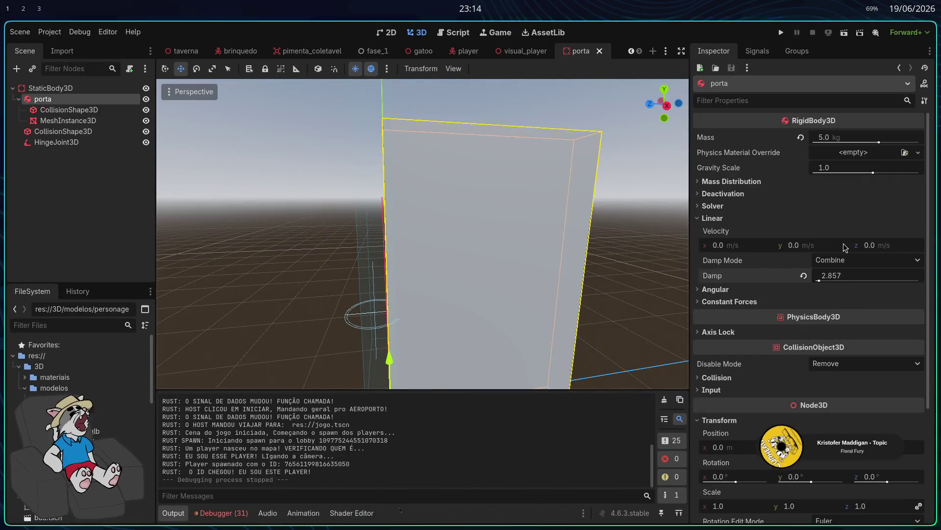
text(2)
Set porta's linear damp to 2.0 and lock every axis except Angular Y
key(Return)
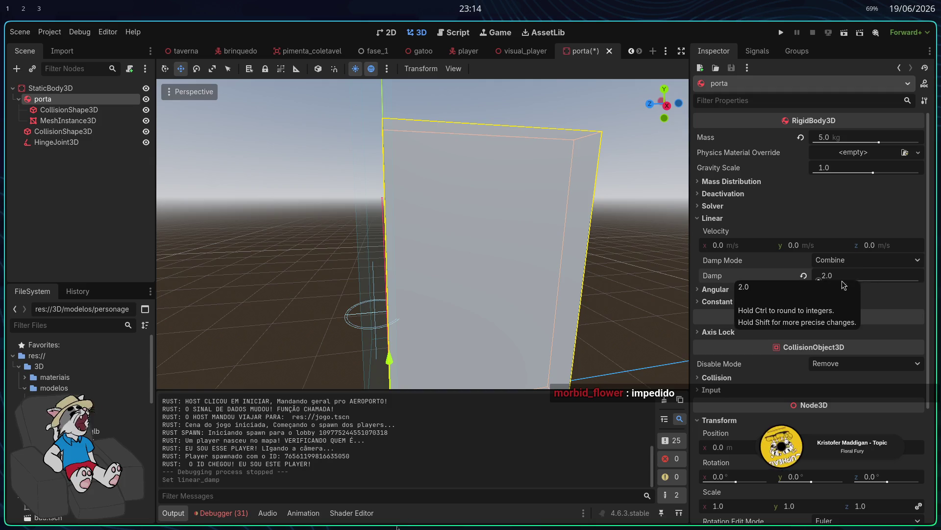
scroll(819, 312, down, 2)
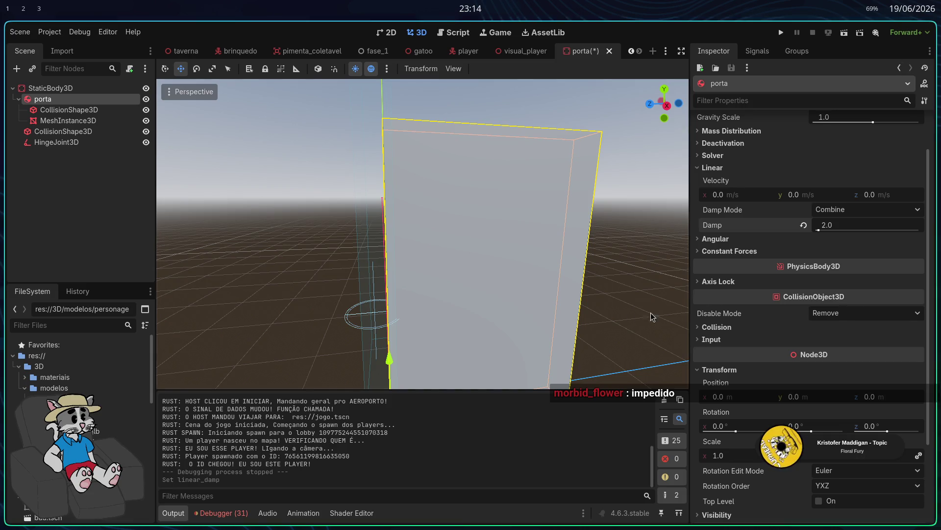
scroll(627, 295, down, 3)
click(718, 281)
click(819, 294)
click(819, 308)
click(818, 324)
click(818, 370)
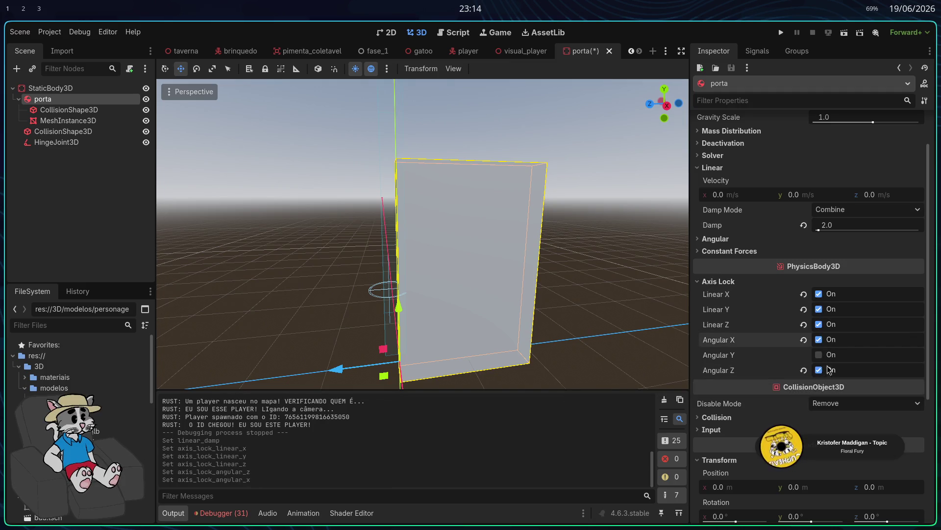
Save and run the game, host and start a match, then stop it
click(781, 31)
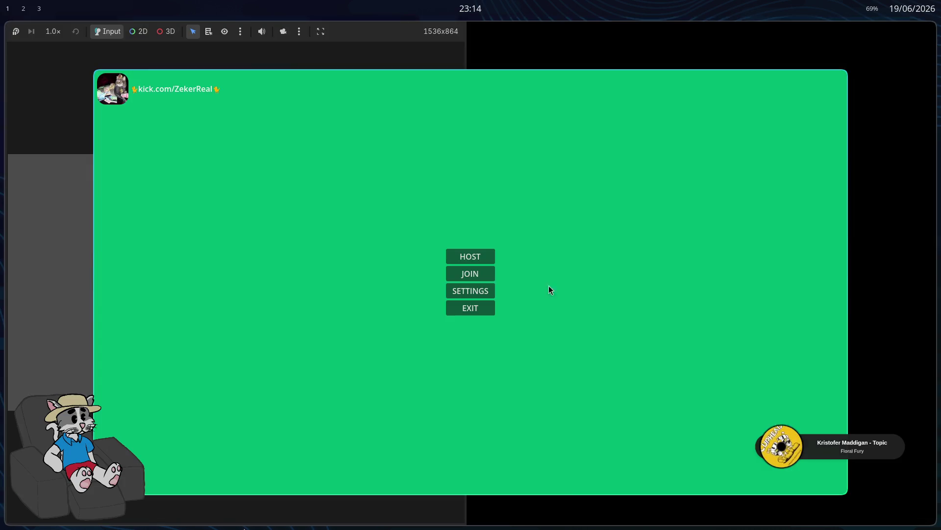
click(470, 255)
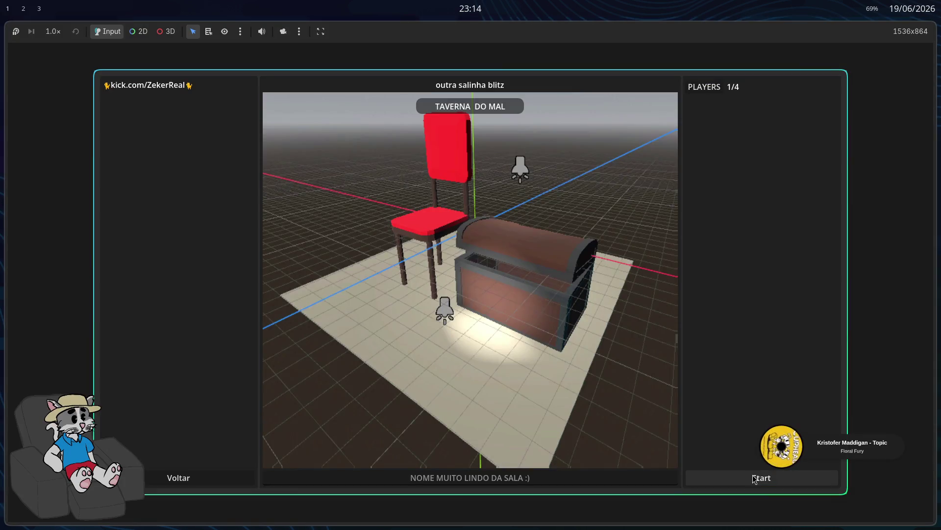
click(755, 478)
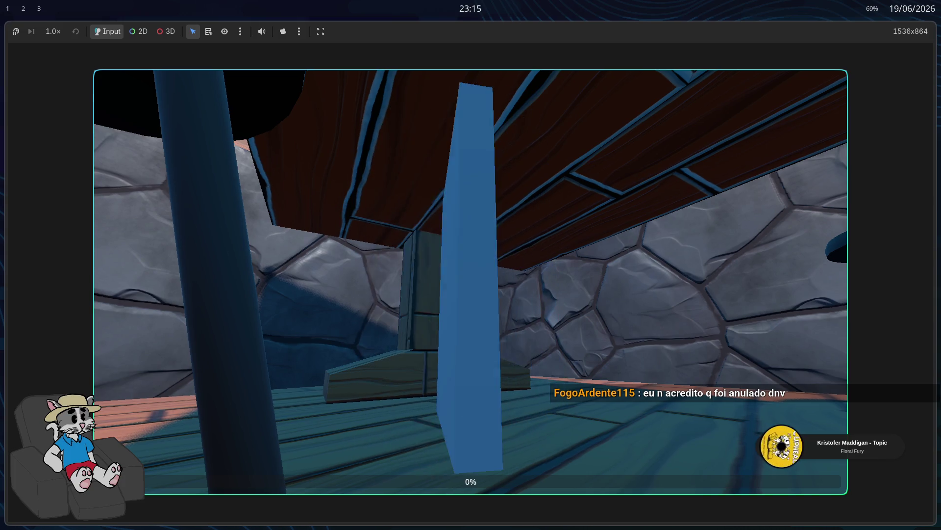
key(F8)
Clear porta's Angular X, Angular Z, Linear X and Linear Y locks, then refocus on the door mesh
click(819, 340)
click(818, 293)
click(819, 370)
click(819, 309)
click(532, 291)
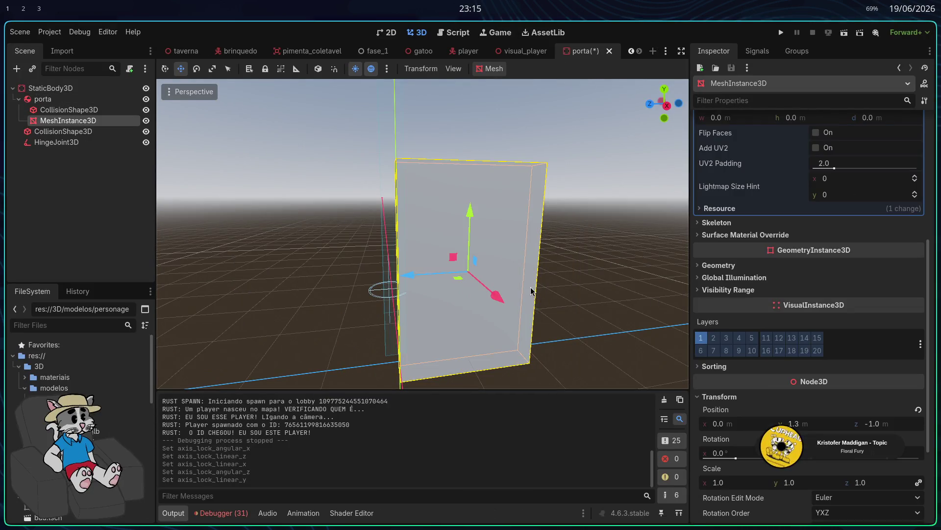
drag(478, 291, 520, 291)
key(ctrl+z)
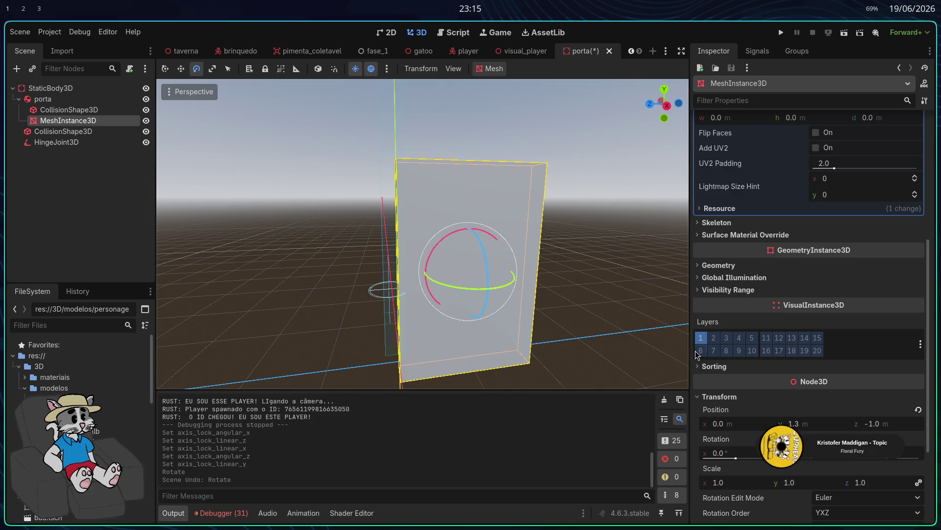
drag(557, 301, 490, 299)
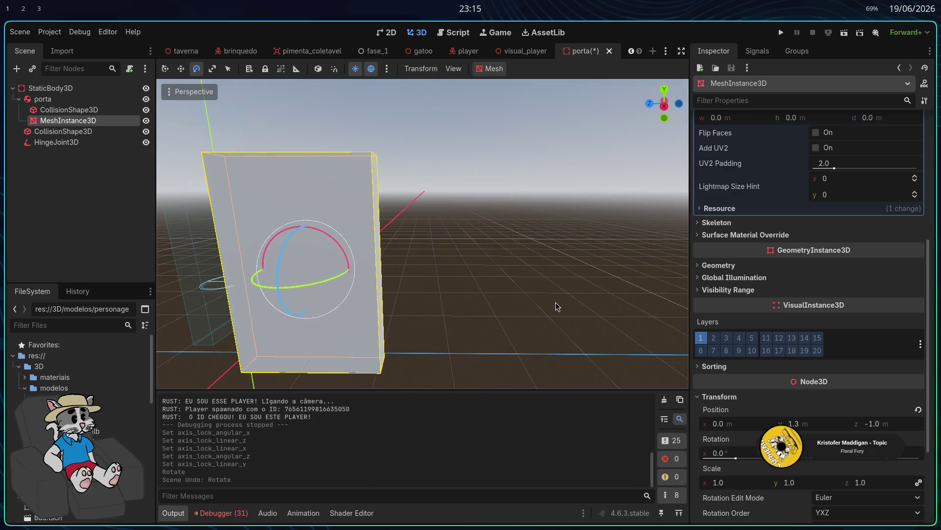
key(f)
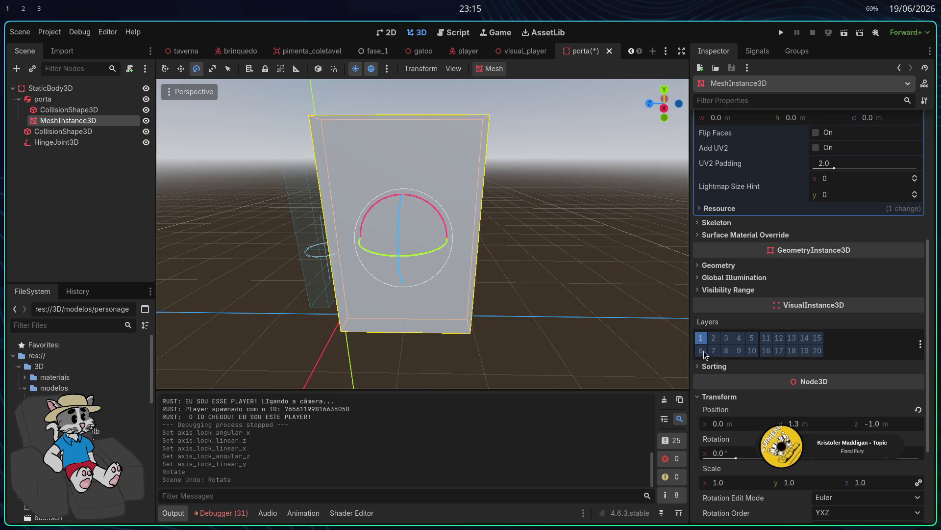
Lock porta's Linear Y, Linear Z and Angular X axes, then run the game
click(76, 99)
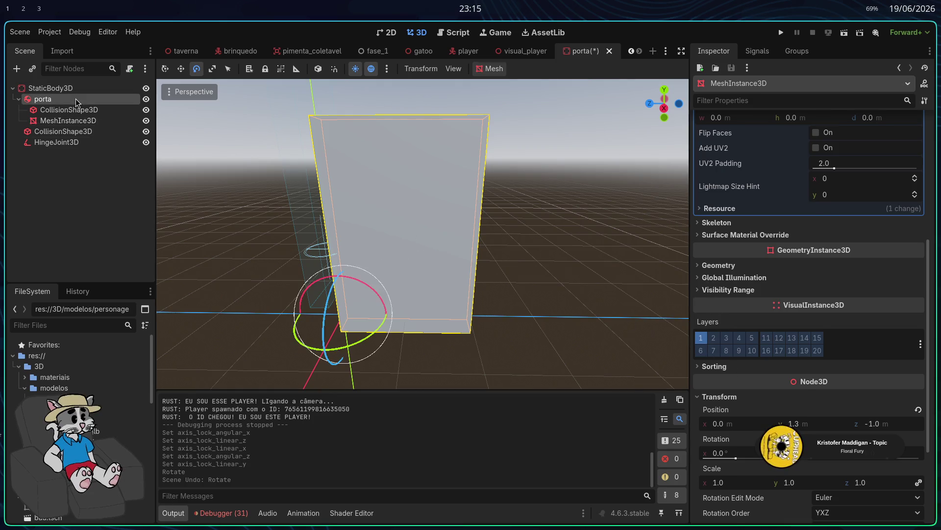
click(819, 294)
click(817, 324)
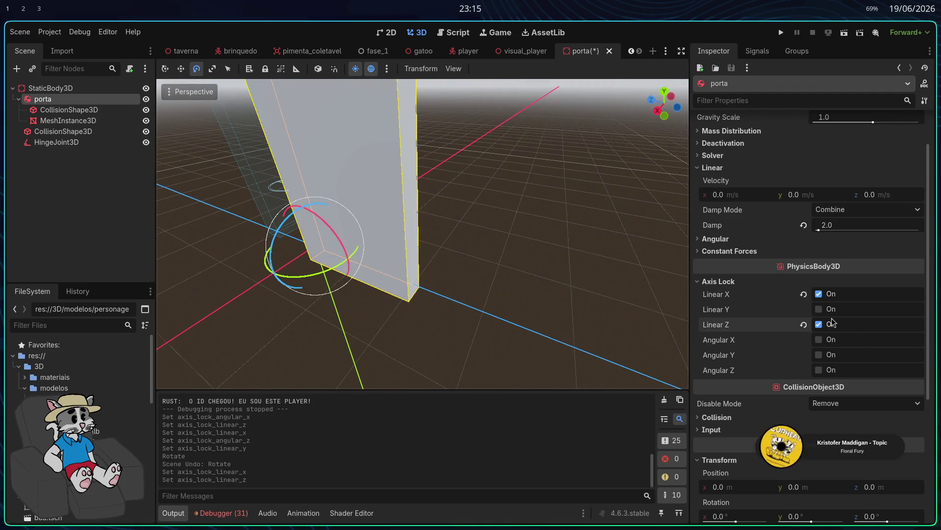
click(819, 309)
click(819, 294)
click(819, 340)
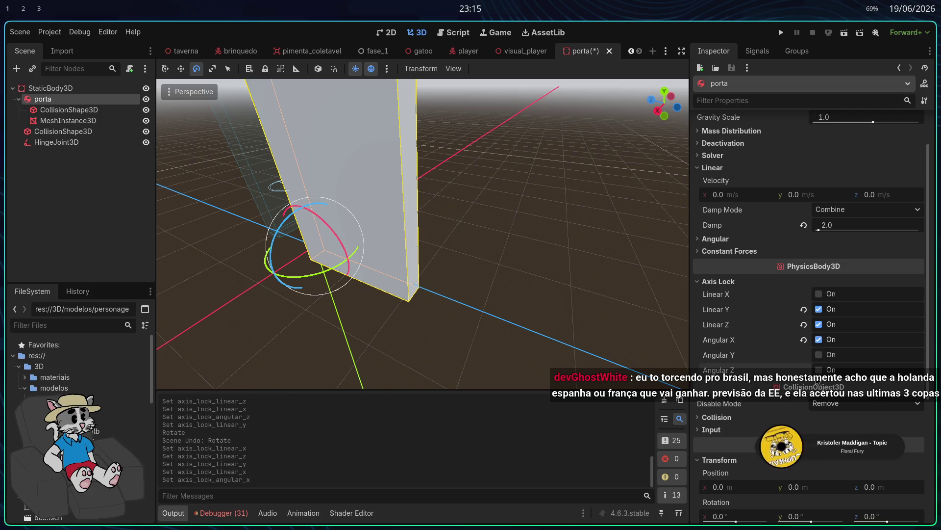
click(781, 33)
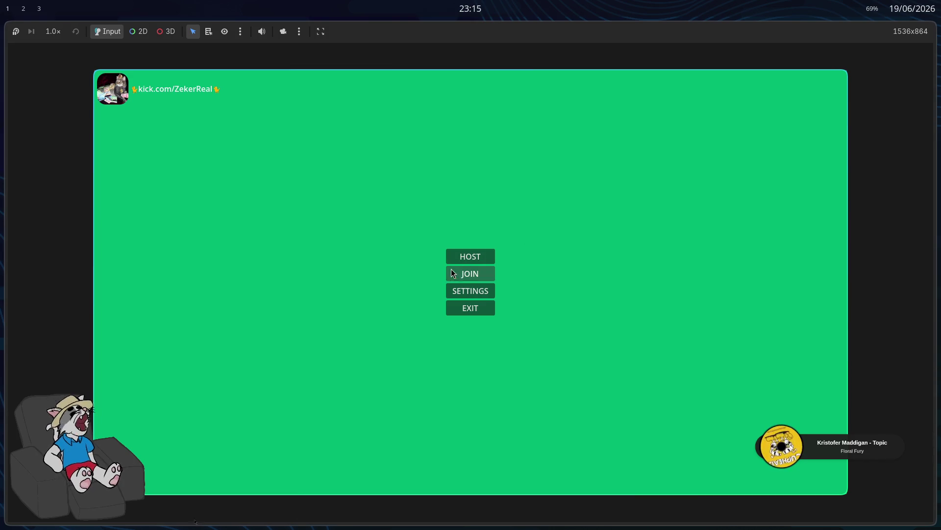
key(Return)
click(740, 479)
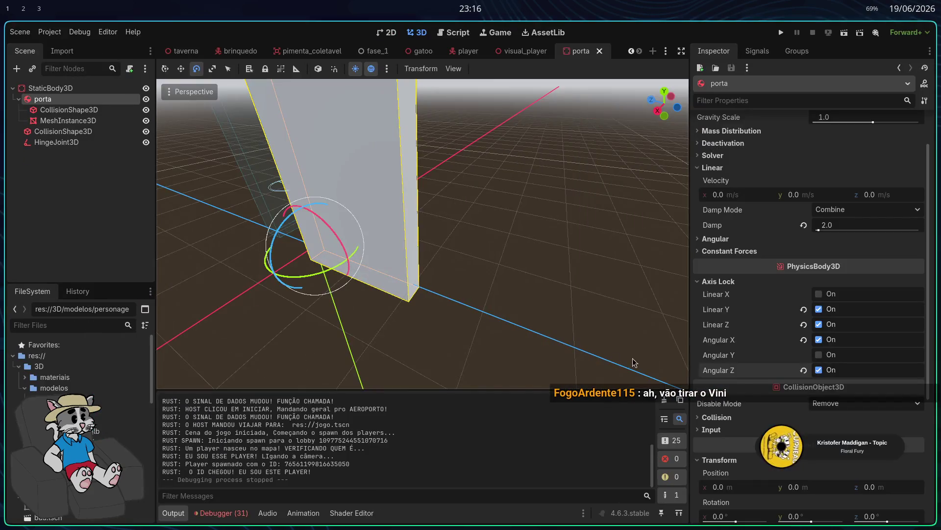
click(819, 324)
click(819, 309)
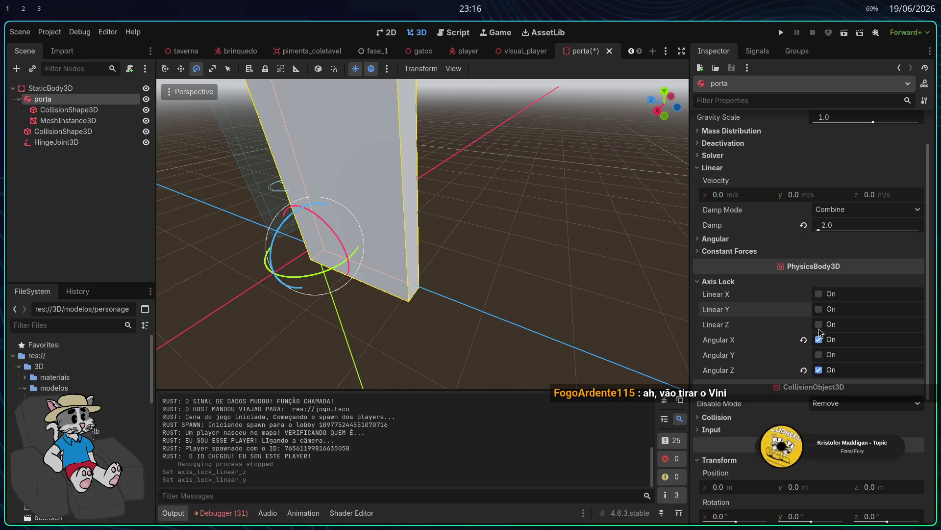
click(818, 340)
click(819, 309)
click(819, 324)
click(781, 32)
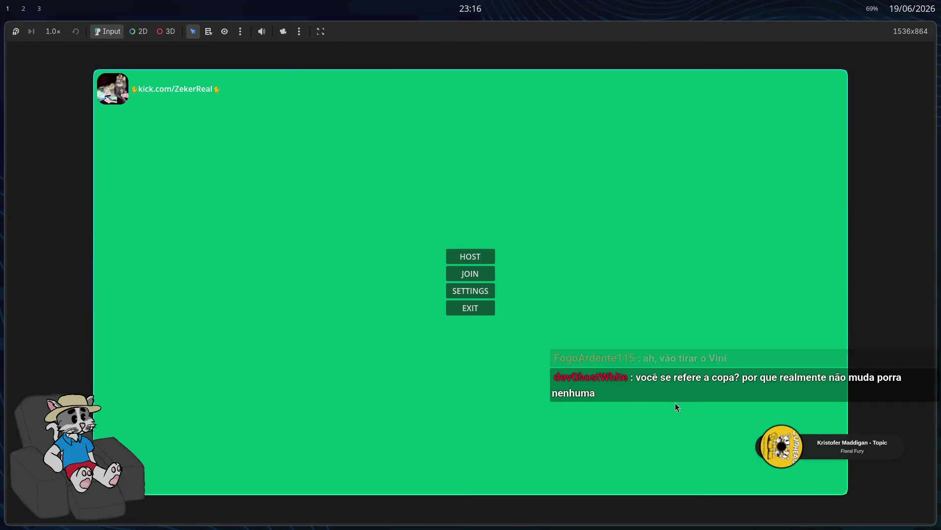
click(484, 255)
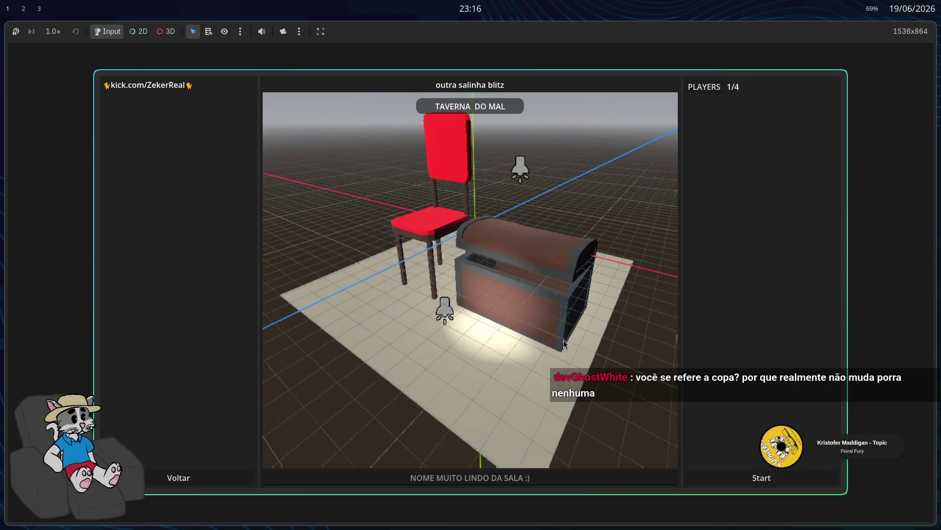
click(739, 478)
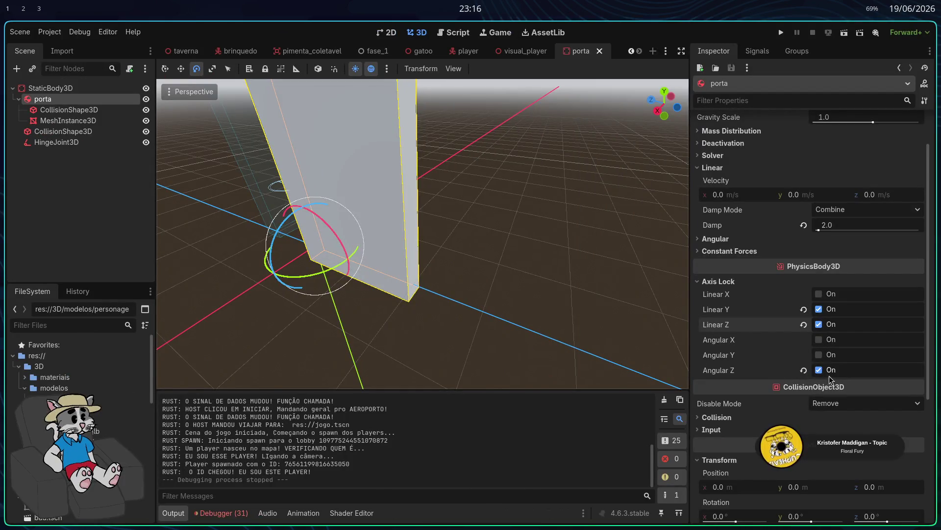
Unlock Angular Z on the porta door, then playtest it by walking toward the table
click(819, 374)
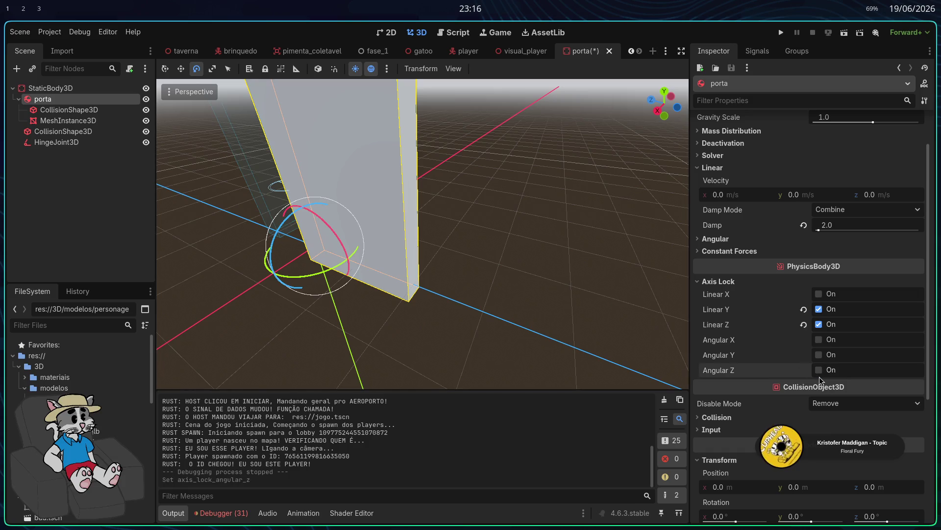
click(780, 34)
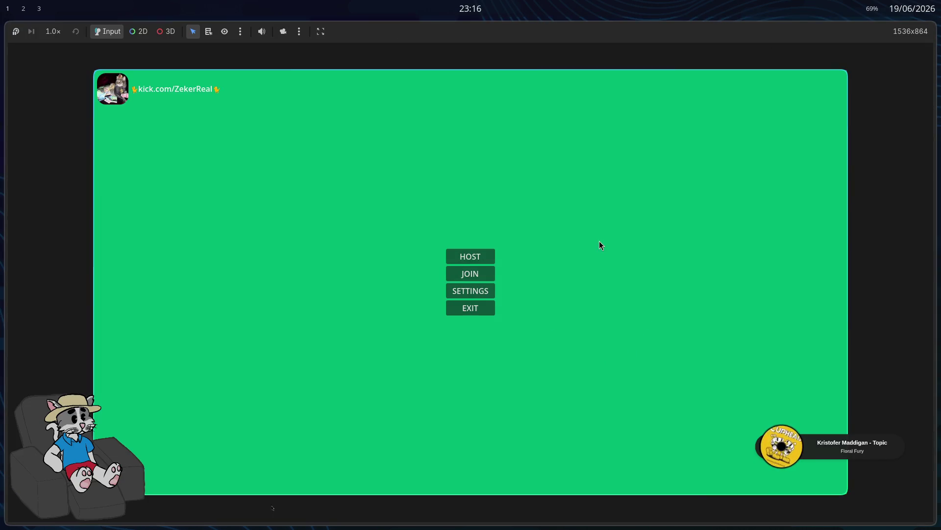
key(F8)
click(781, 32)
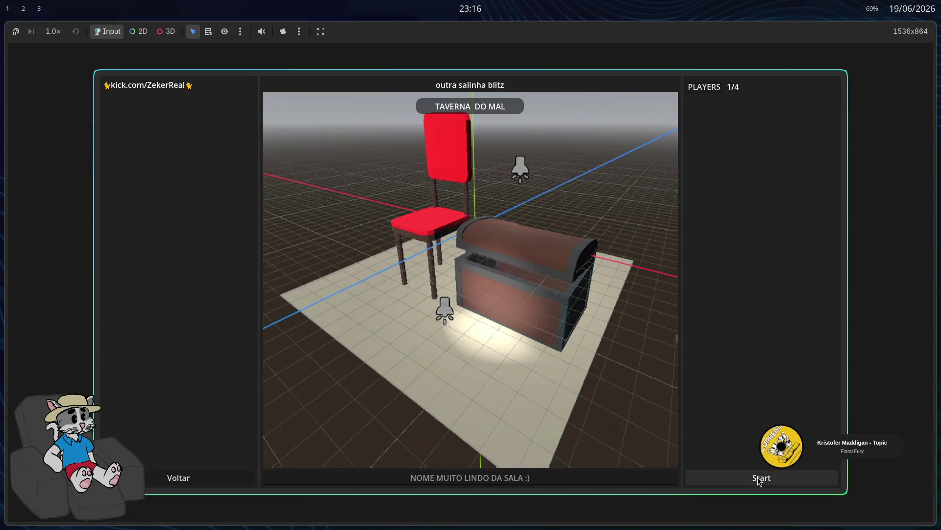
click(758, 480)
key(w)
key(w)
key(w)
key(w)
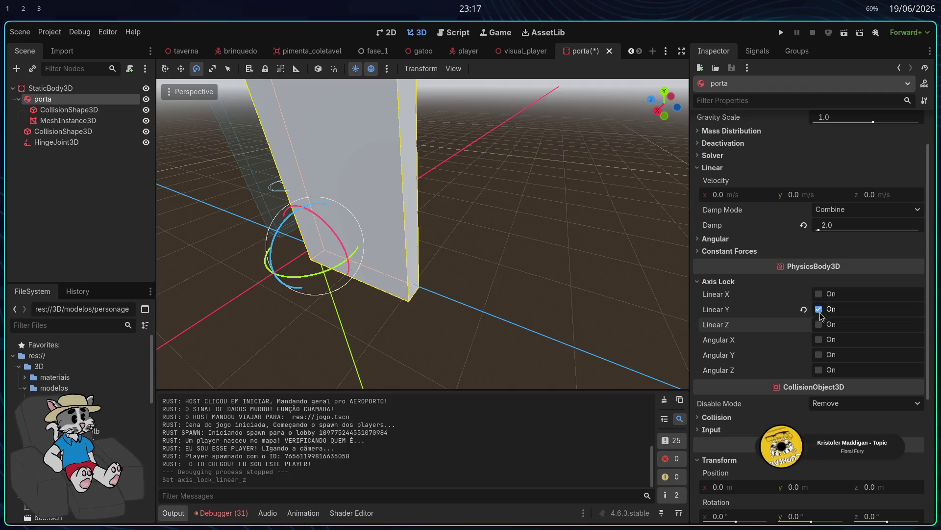
Playtest the door in two more hosted matches, then stop the game
click(780, 33)
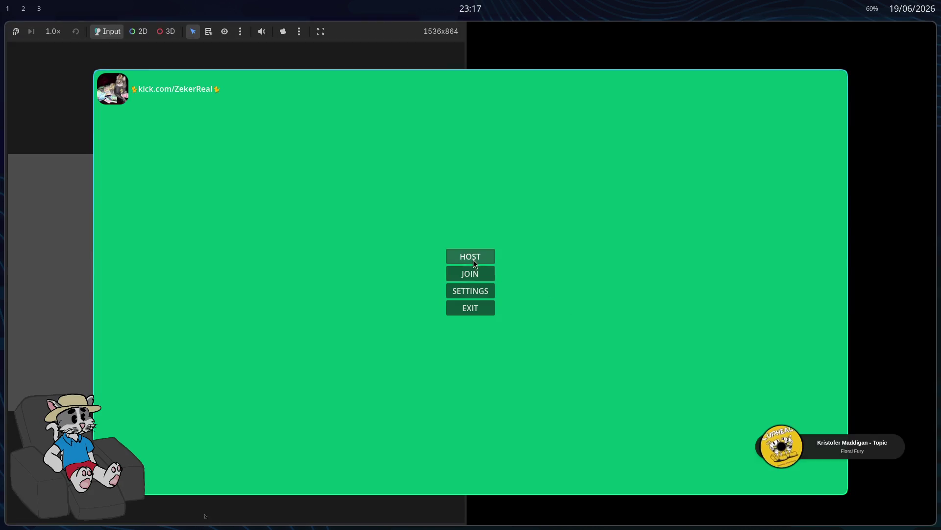
click(472, 259)
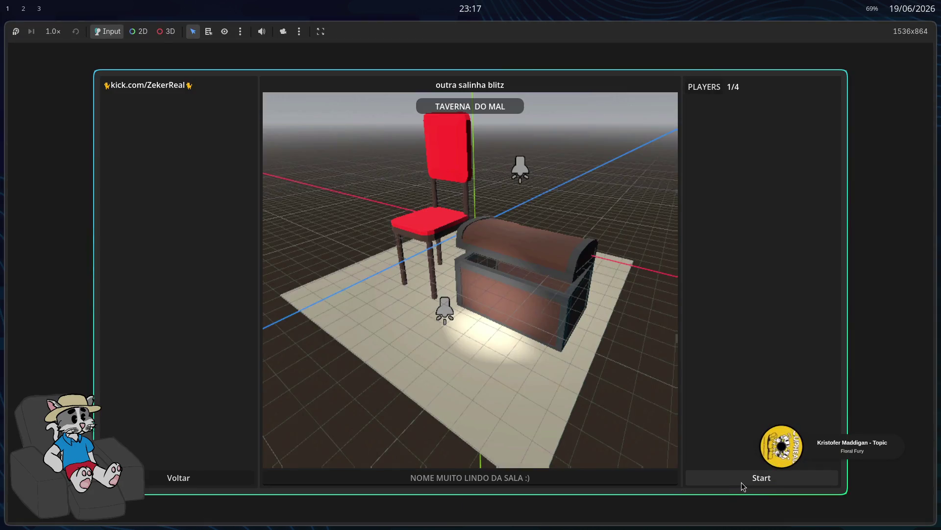
click(741, 482)
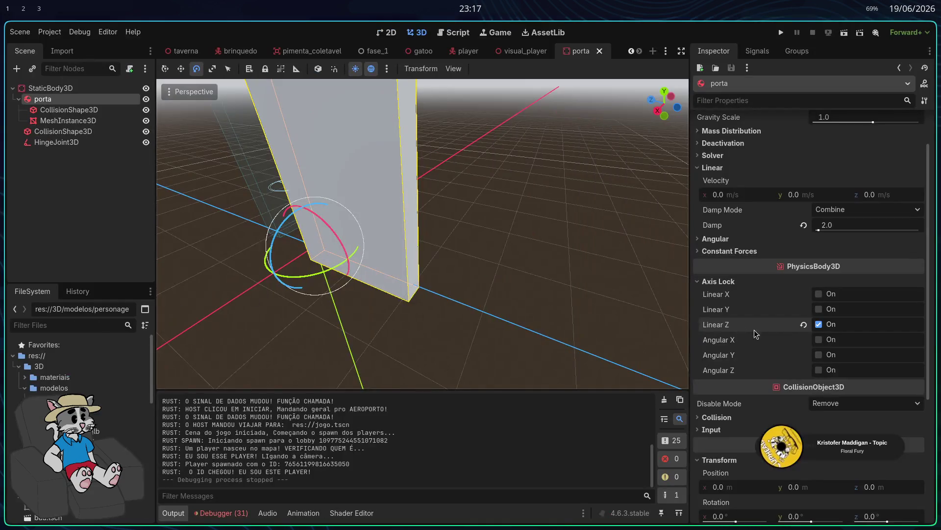
click(781, 32)
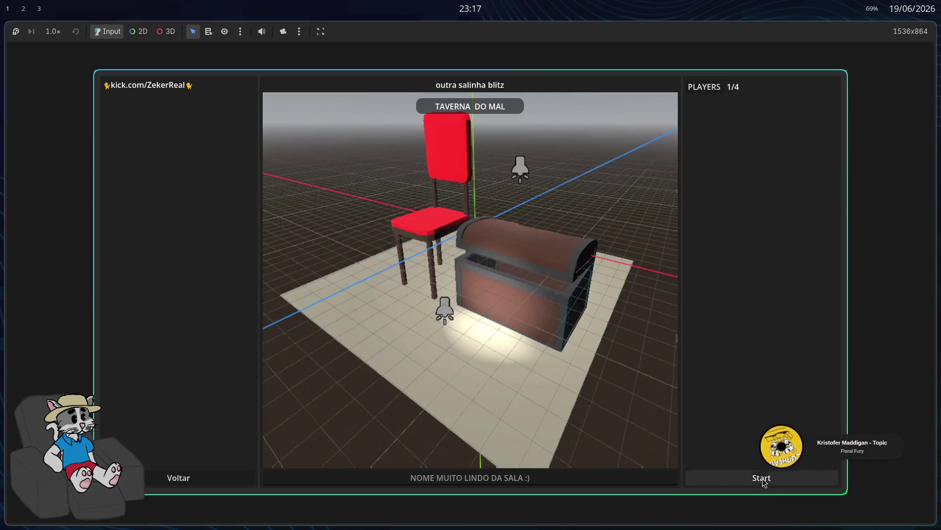
click(743, 473)
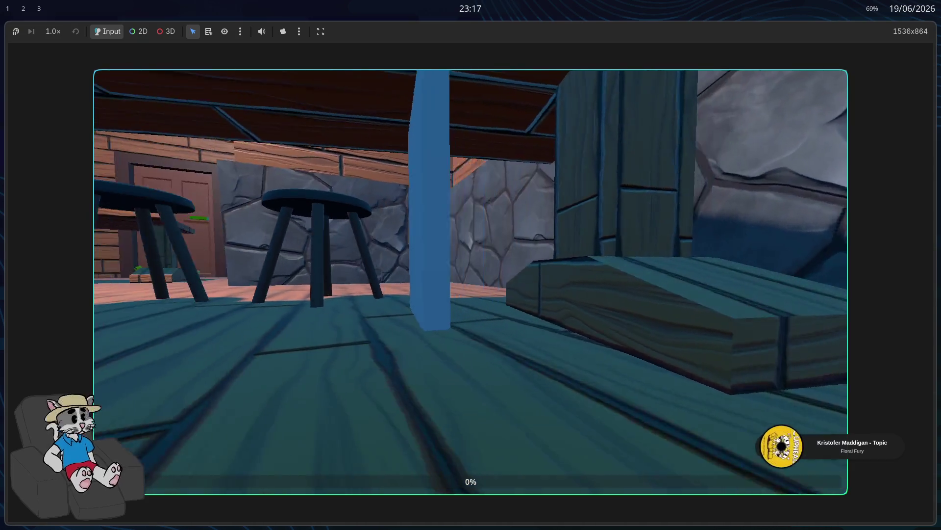
key(F8)
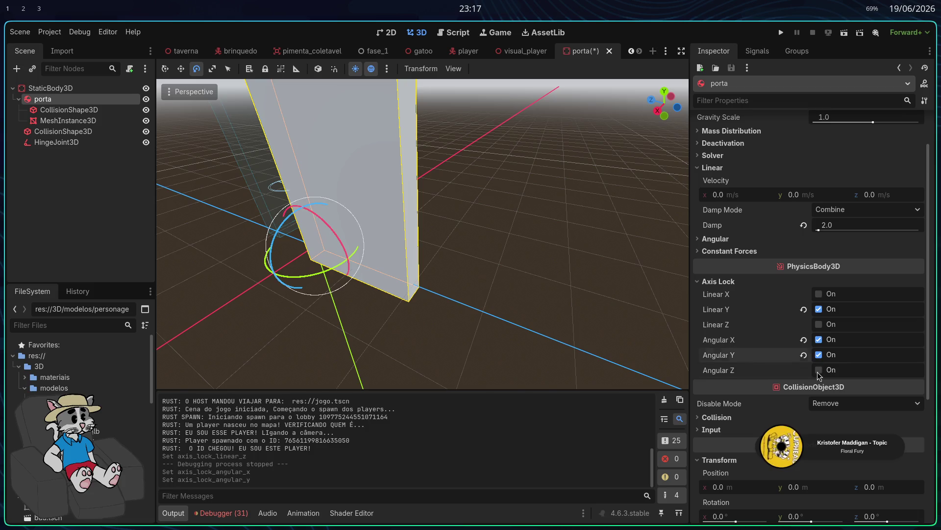
Lock Linear X on the porta door, then test it in a hosted match and stop the game
click(819, 294)
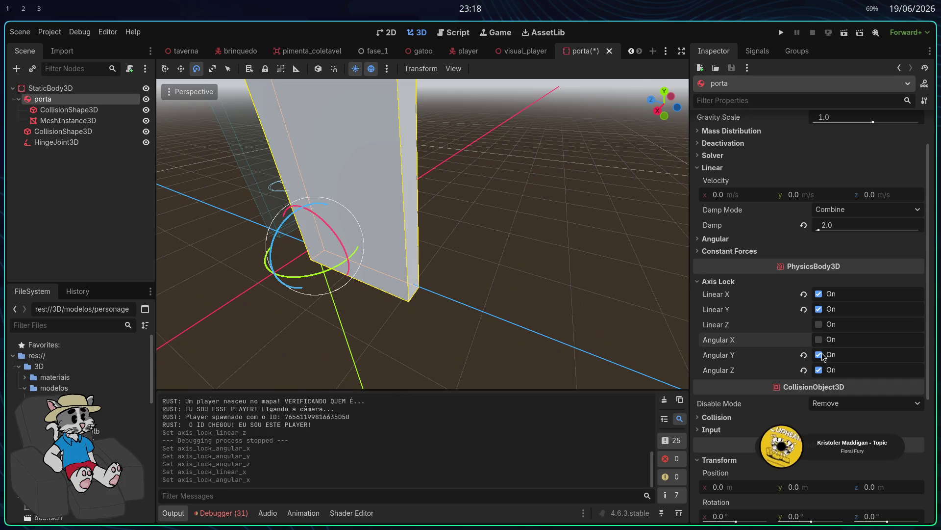
click(780, 36)
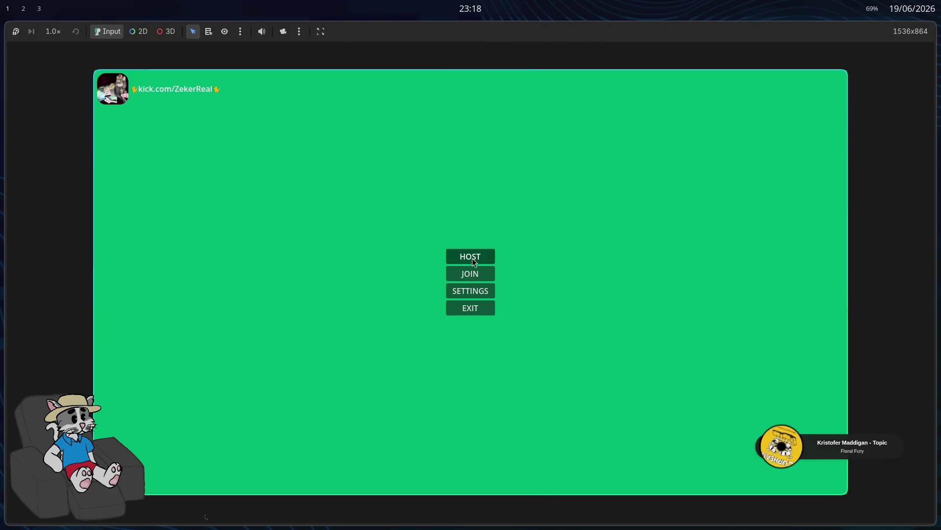
click(472, 257)
click(751, 479)
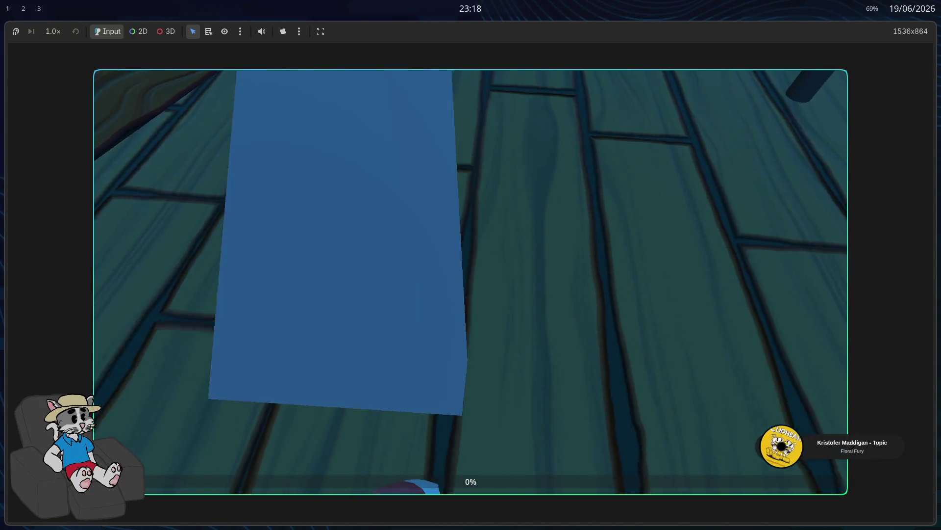
key(F8)
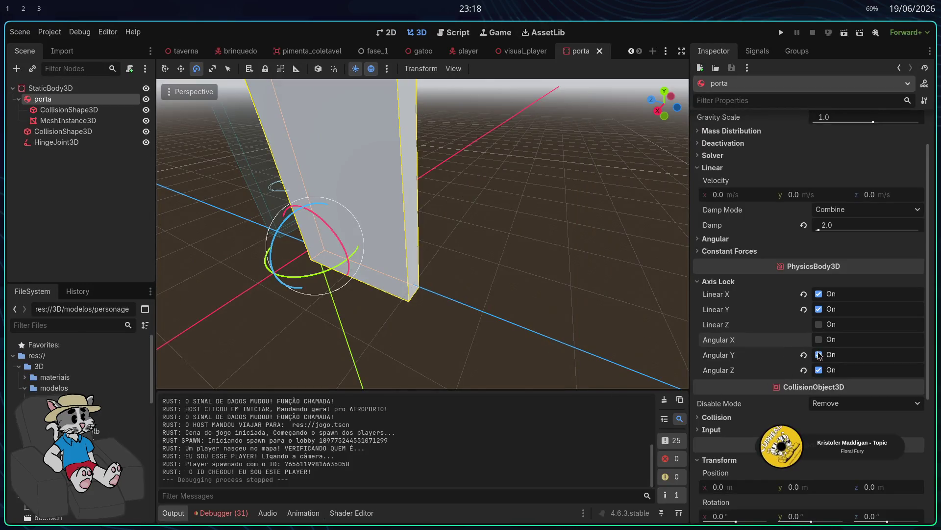
Save and run the scene, host a match, walk the player into the blue door, then stop
click(781, 31)
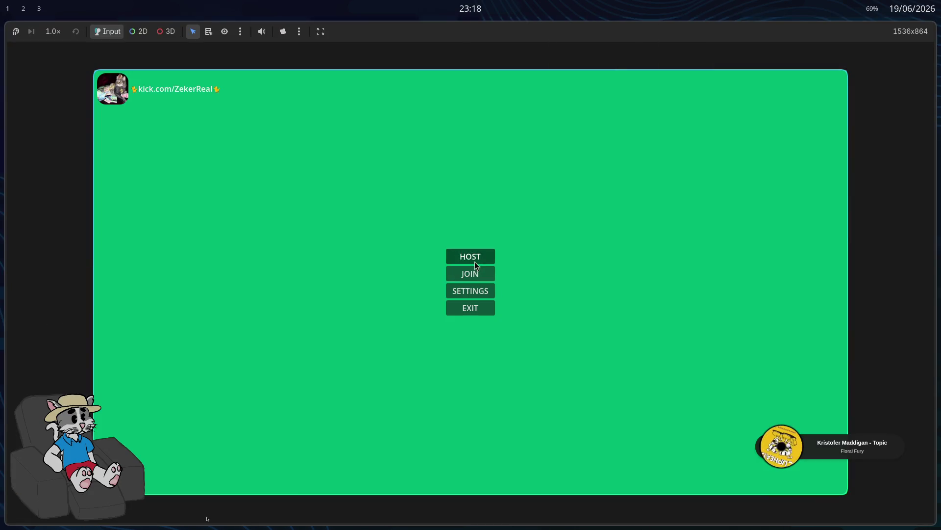
click(476, 264)
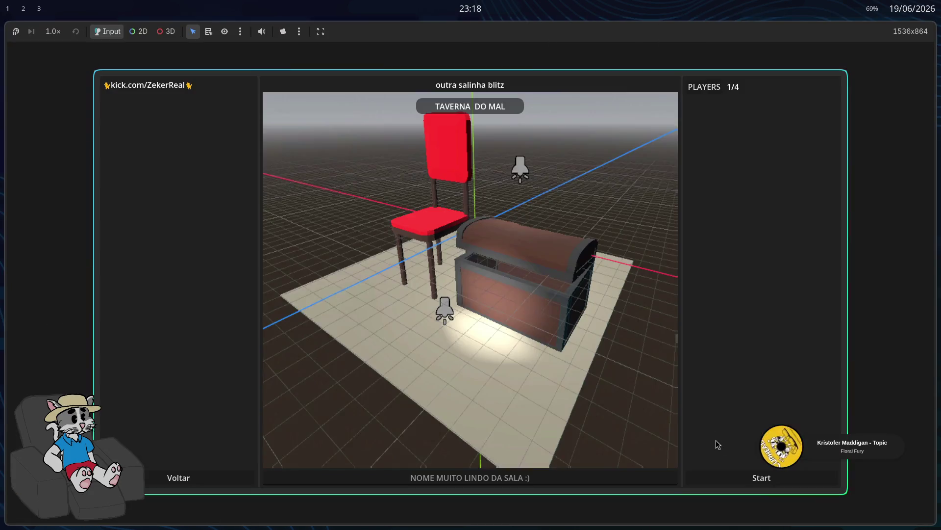
click(733, 472)
key(w)
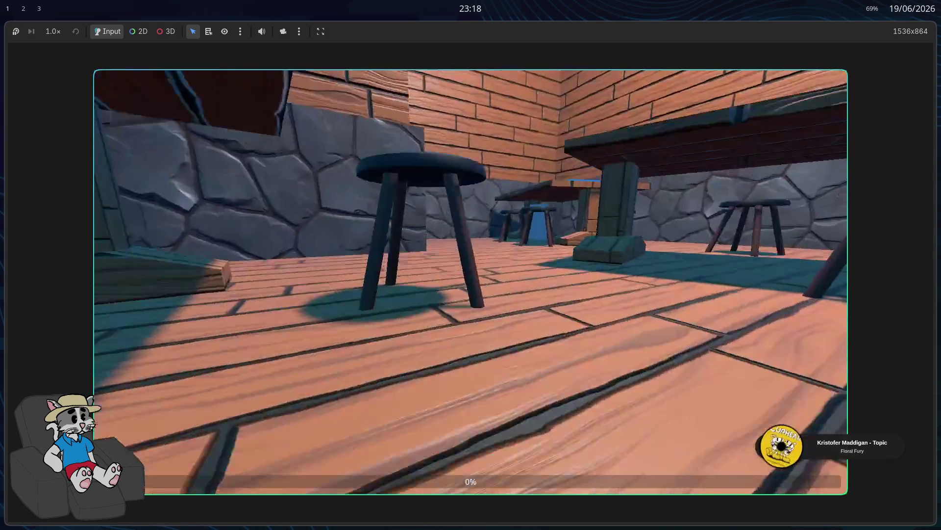
key(w)
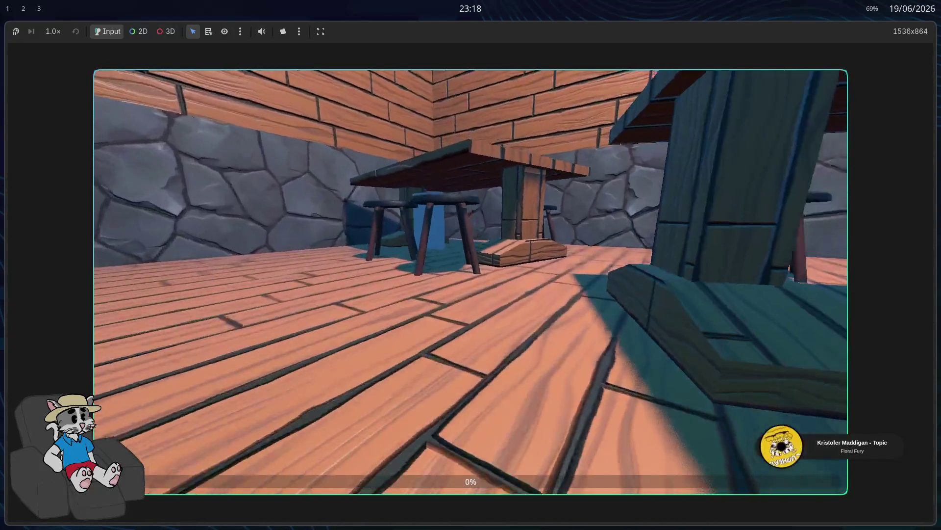
key(w)
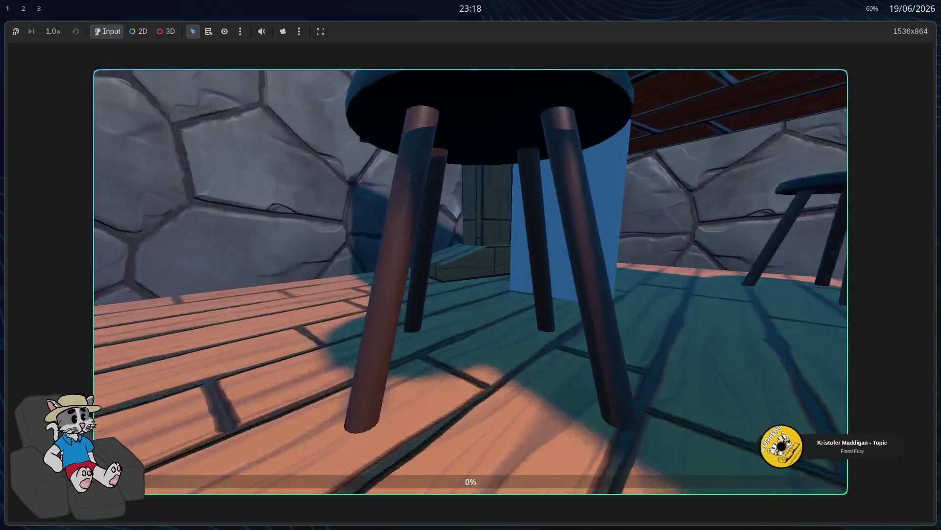
key(w)
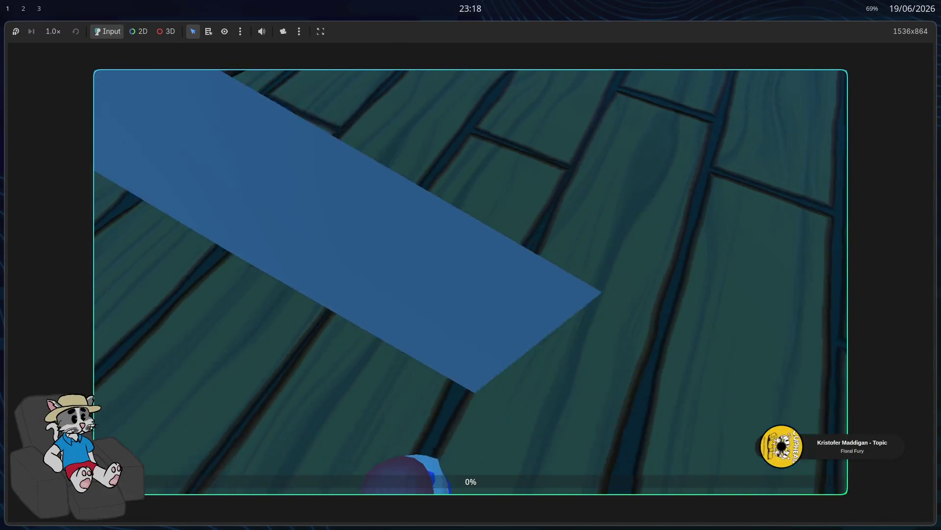
key(w)
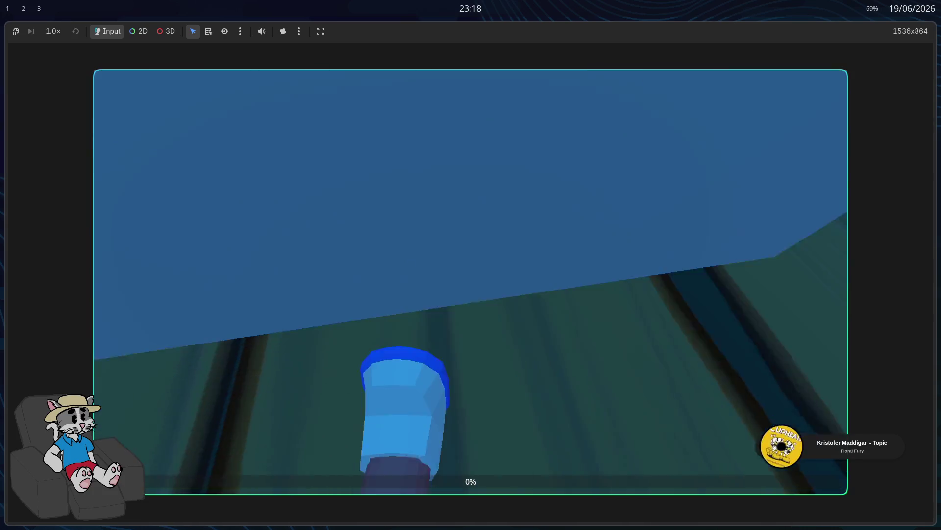
key(F8)
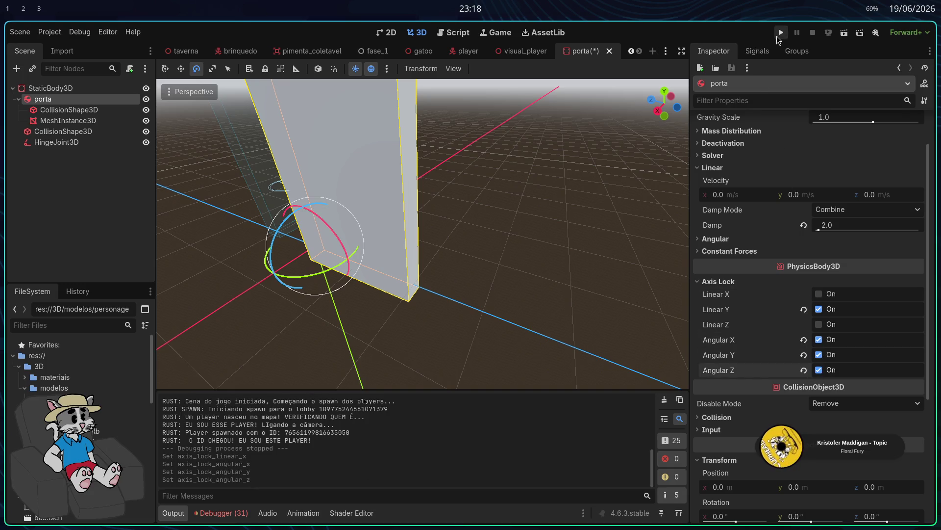
Playtest the door twice with only Linear Y locked, then exit the game with Escape
click(778, 36)
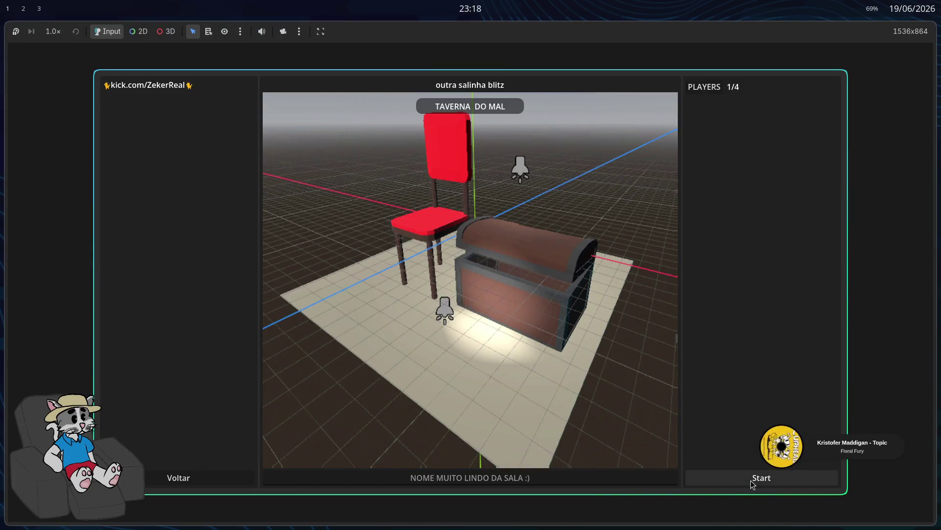
click(751, 480)
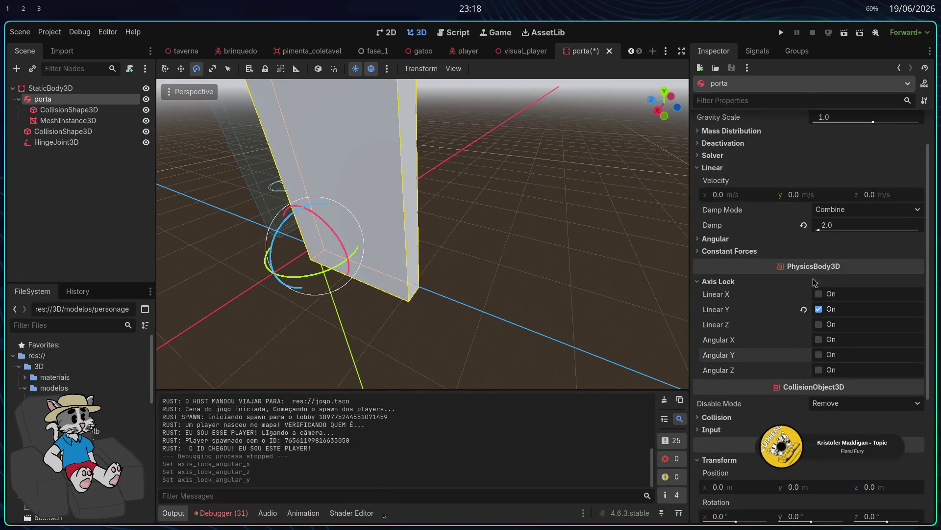
click(784, 38)
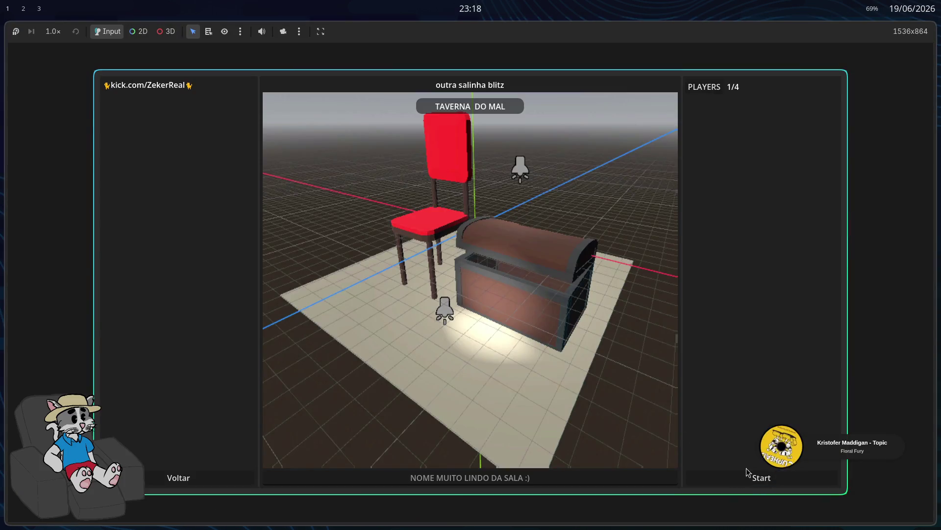
click(747, 471)
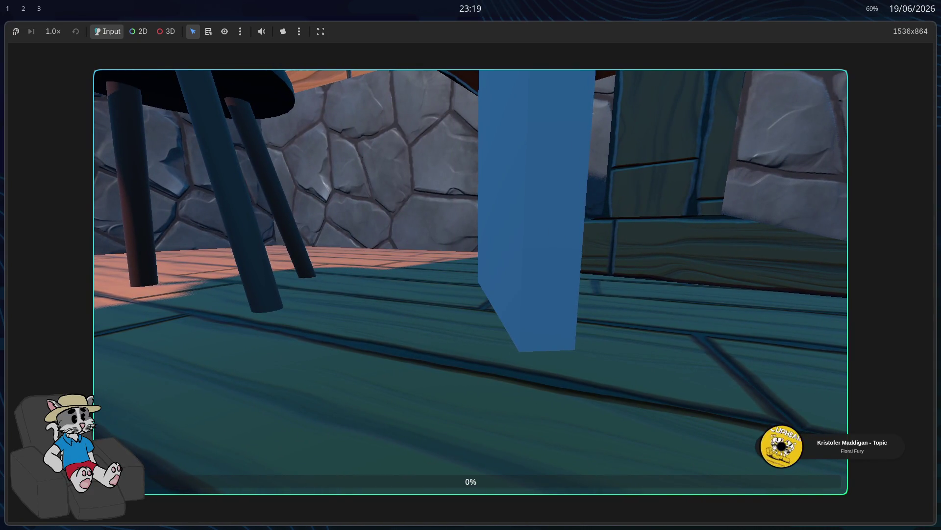
key(Escape)
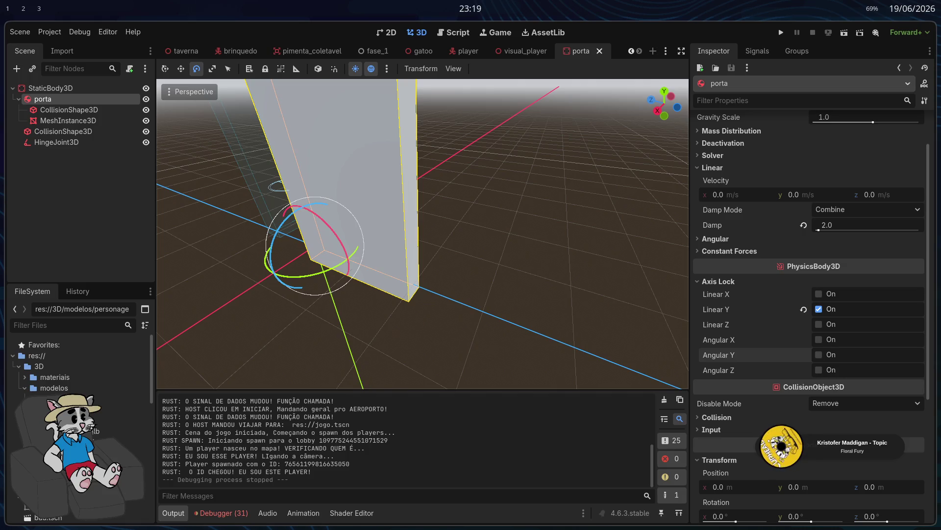
Raise the porta door's angular damping to 2.0 in the Inspector
scroll(794, 211, up, 2)
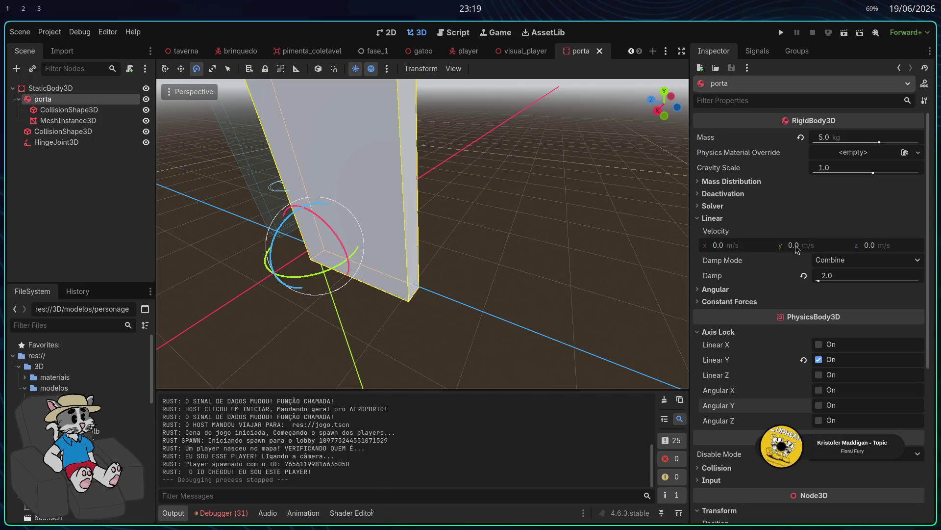
click(703, 219)
click(700, 208)
click(700, 210)
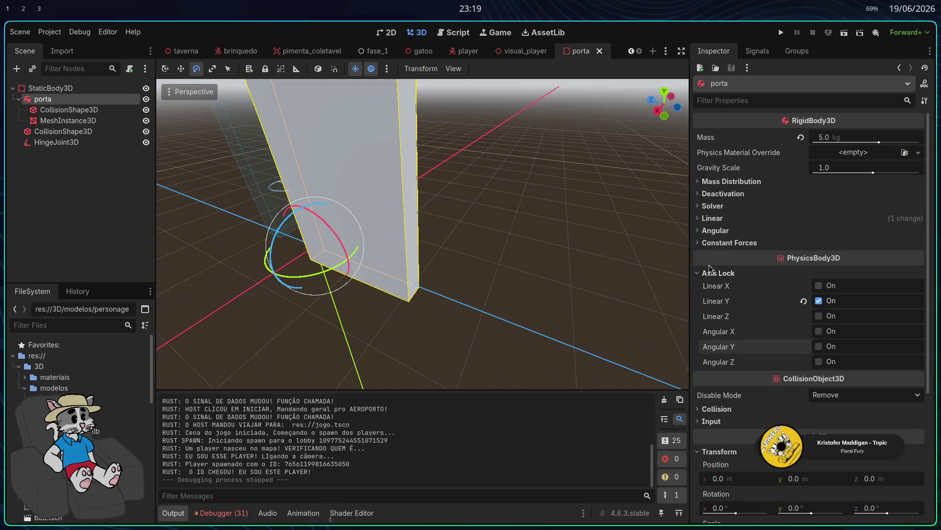
click(707, 234)
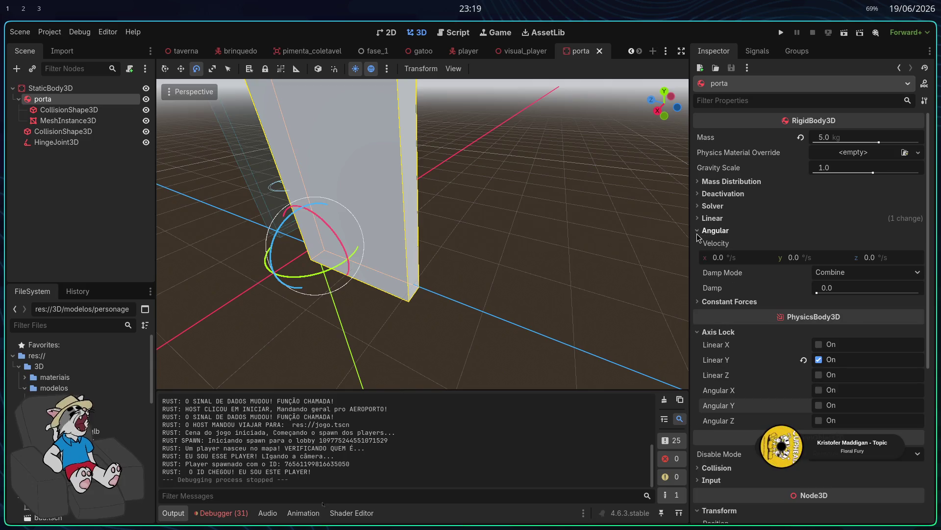
drag(817, 294, 824, 293)
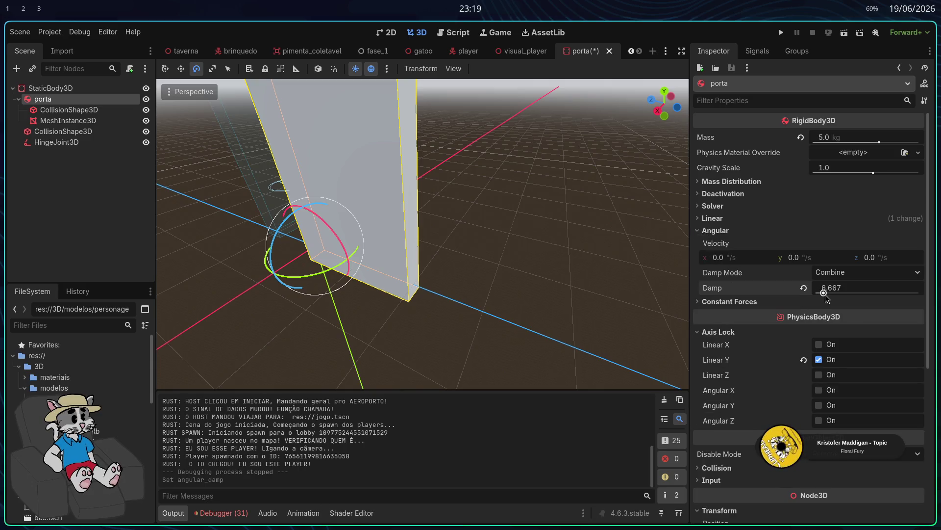
click(706, 231)
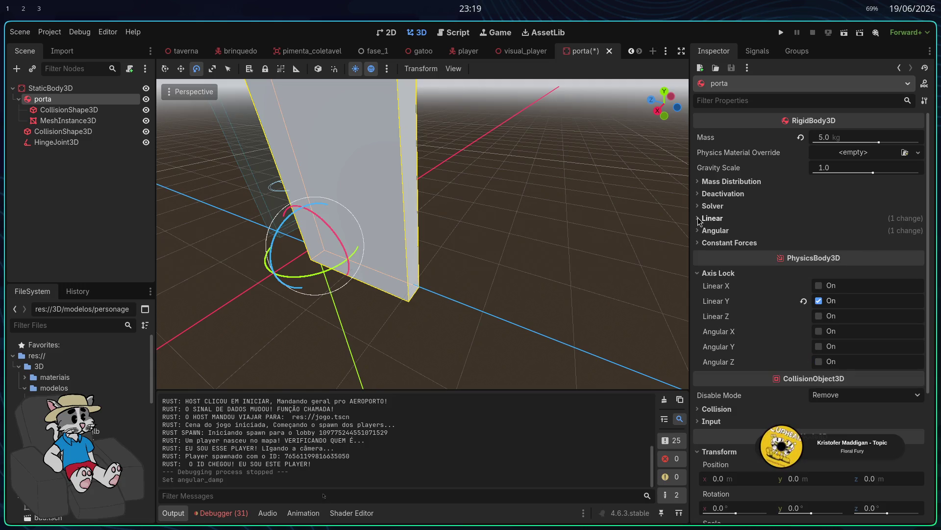
Review the door's 1.0 linear damping and angular settings, then launch the game
click(700, 220)
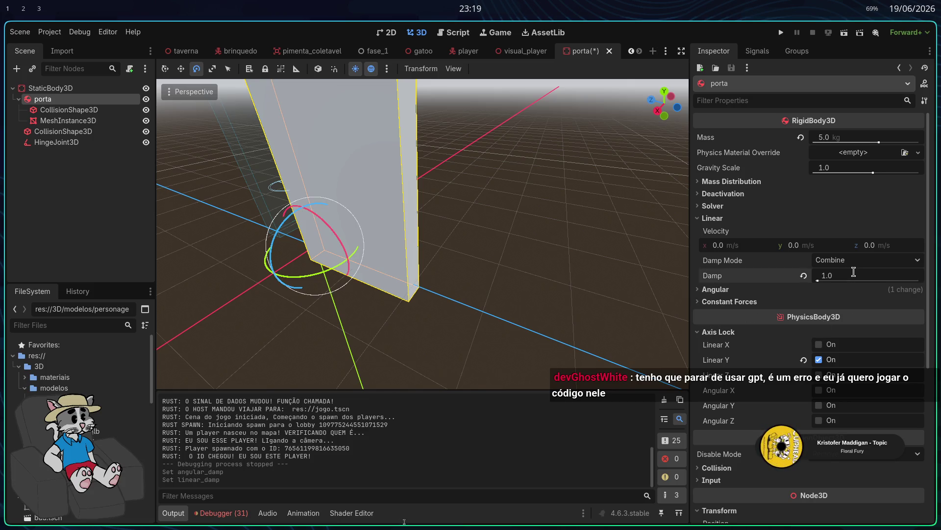
click(705, 220)
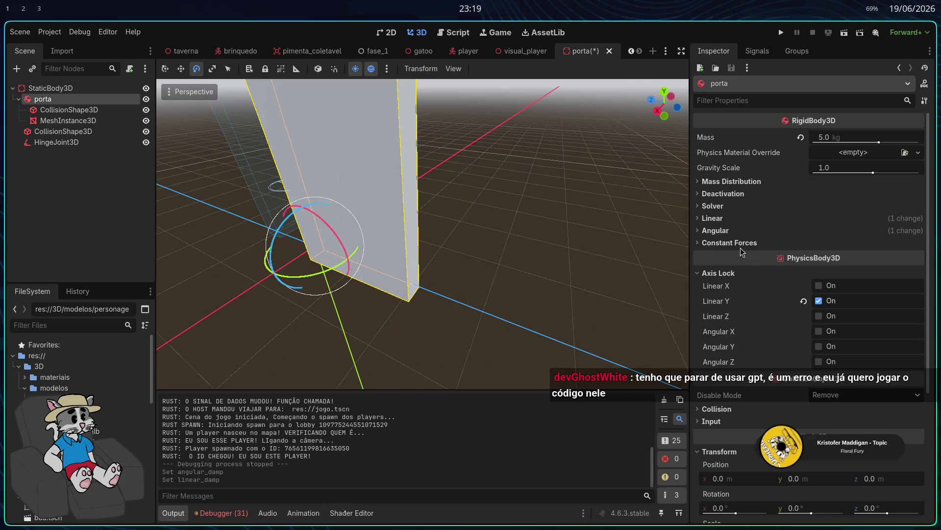
click(714, 232)
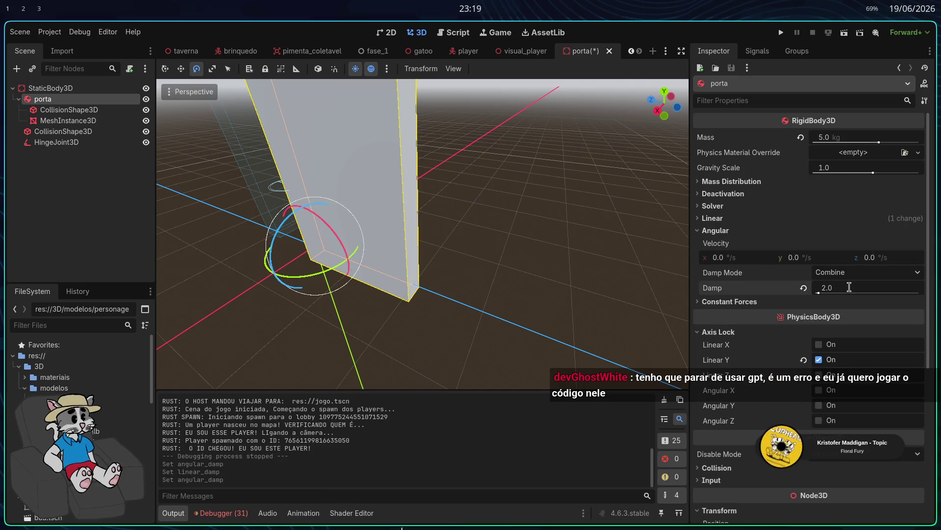
click(707, 233)
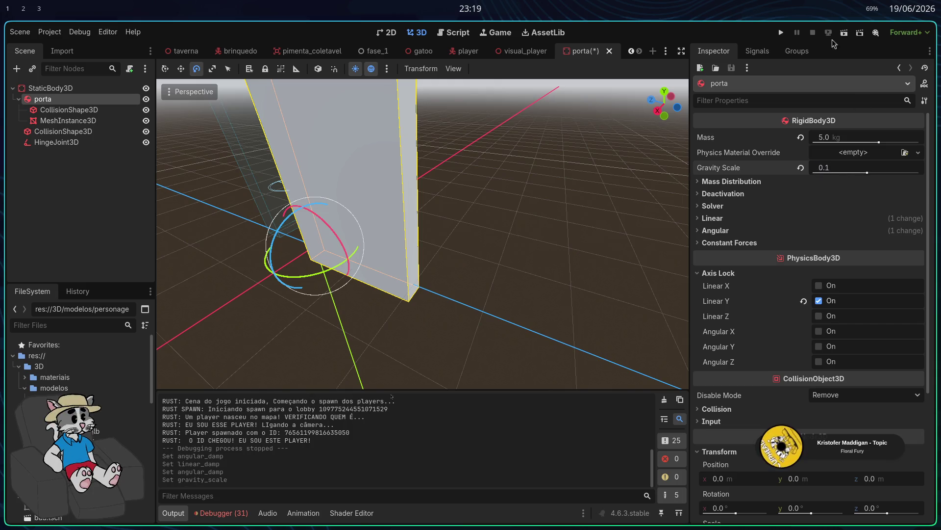
click(781, 33)
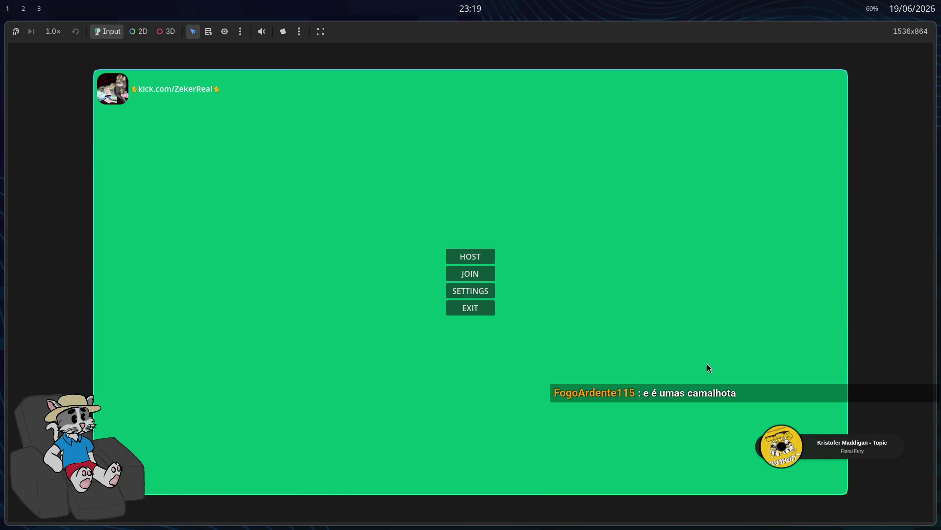
Host and start a match, test the low-gravity door in the tavern, then stop the game
click(486, 264)
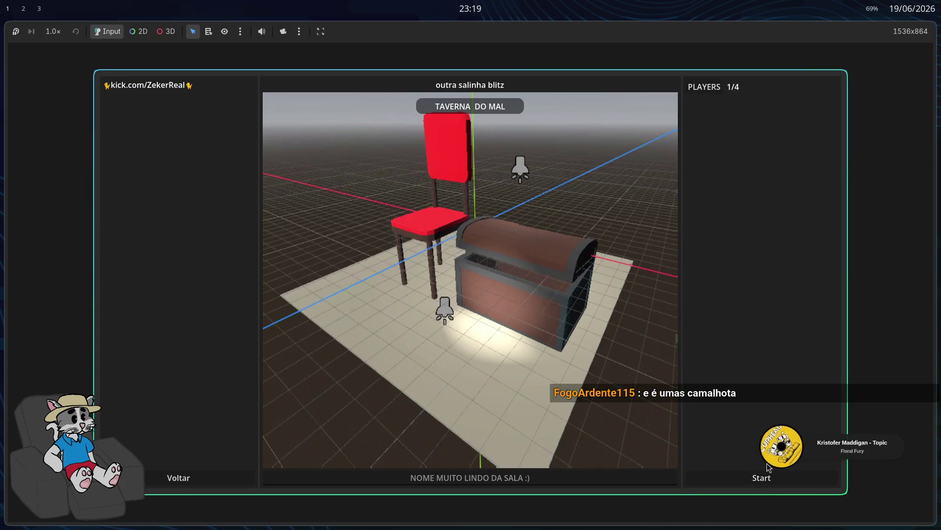
click(765, 476)
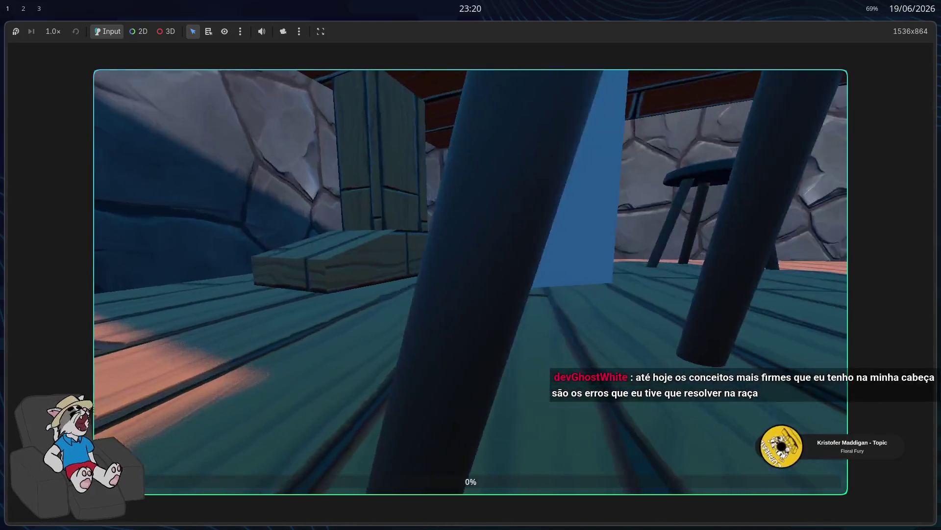
key(Escape)
click(470, 273)
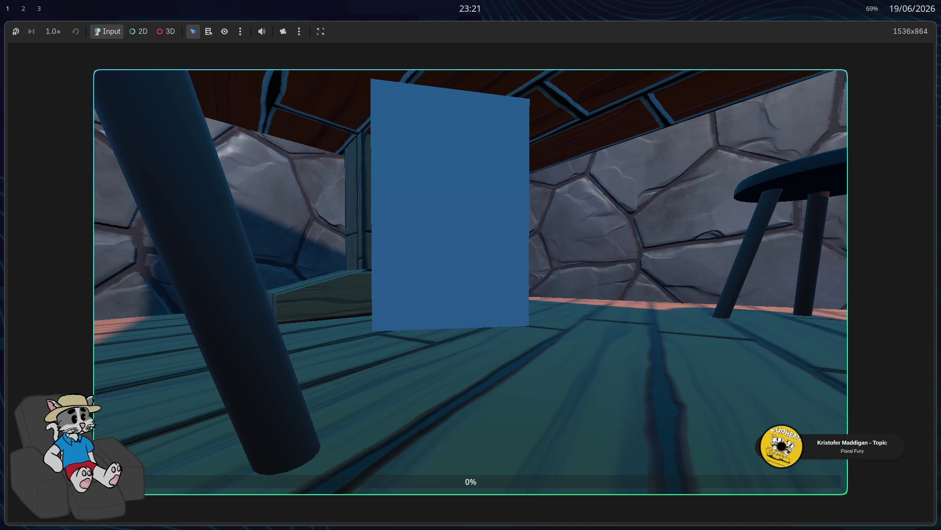
key(F8)
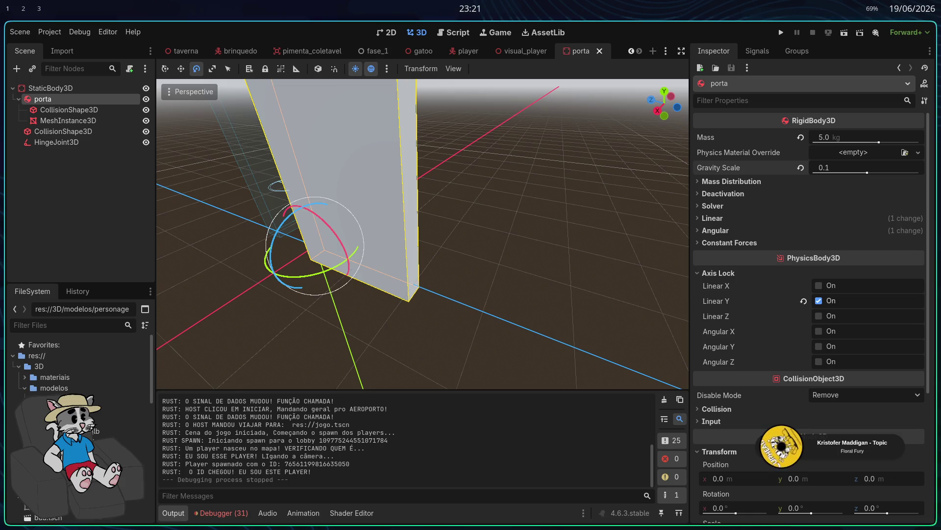
Lower the door's mass to 1.916 kg, then playtest it in a hosted match and stop
drag(879, 143, 869, 145)
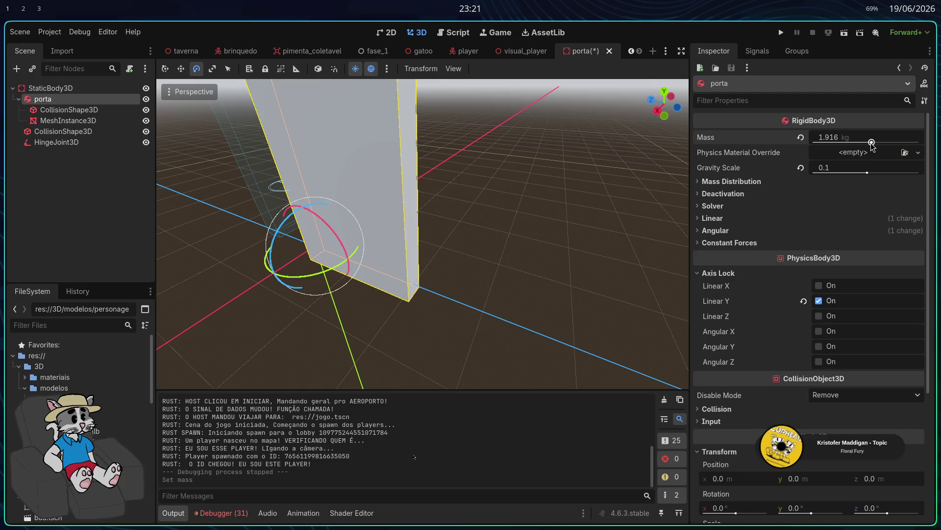
click(781, 32)
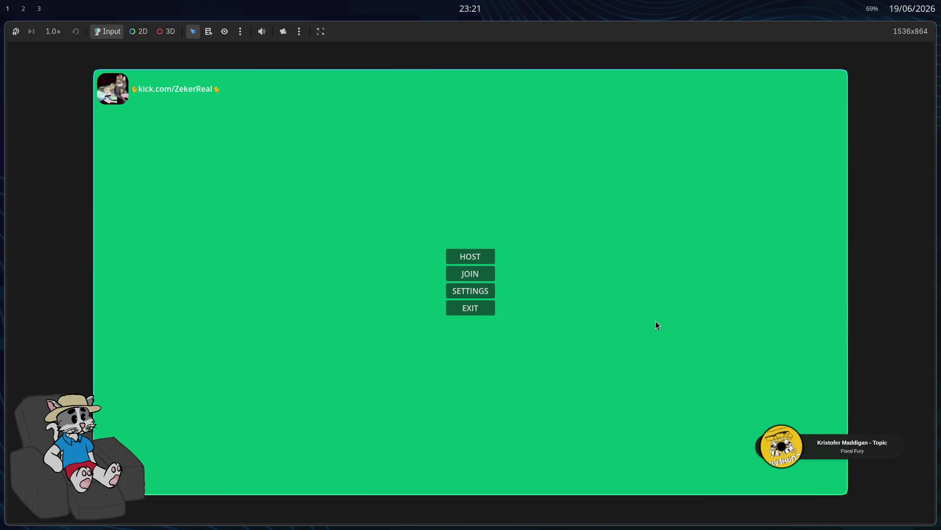
click(482, 257)
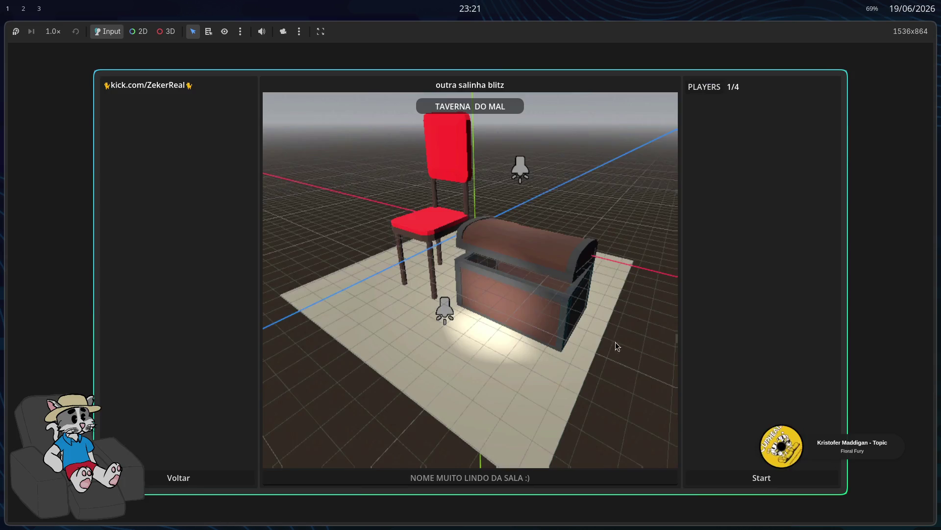
click(761, 477)
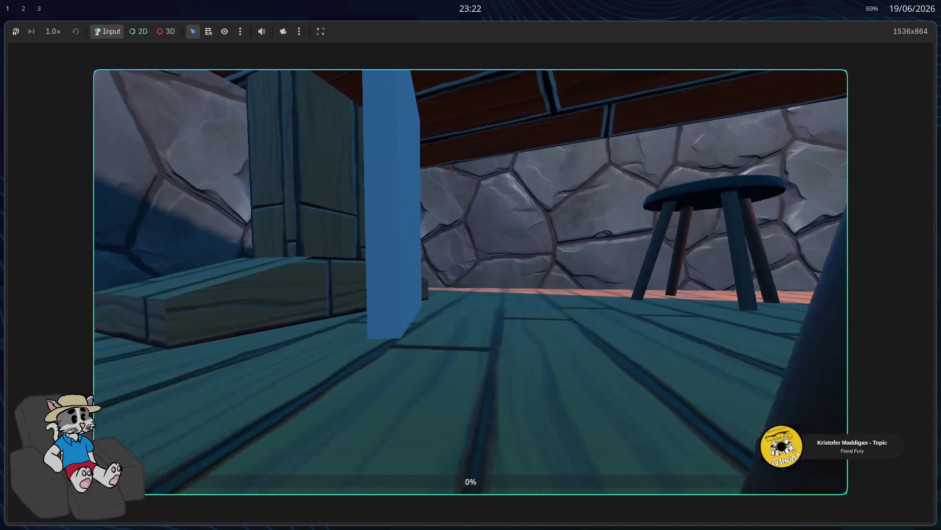
key(F8)
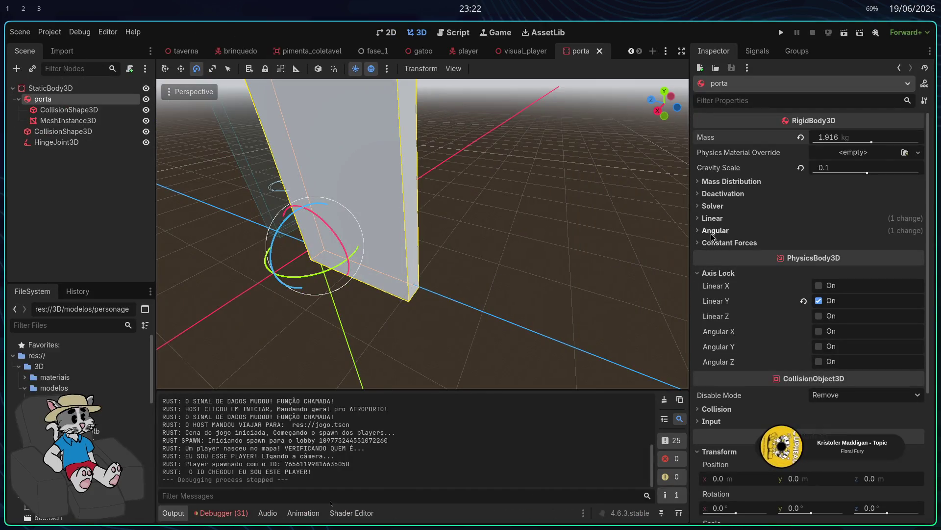
Enable the HingeJoint3D angular limit at 90° to -90°
click(69, 131)
click(81, 142)
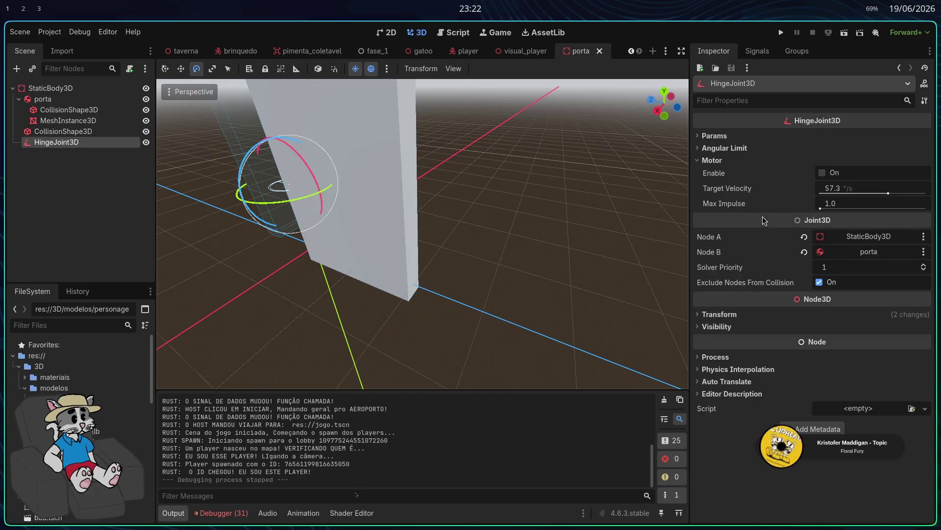
click(694, 160)
click(697, 149)
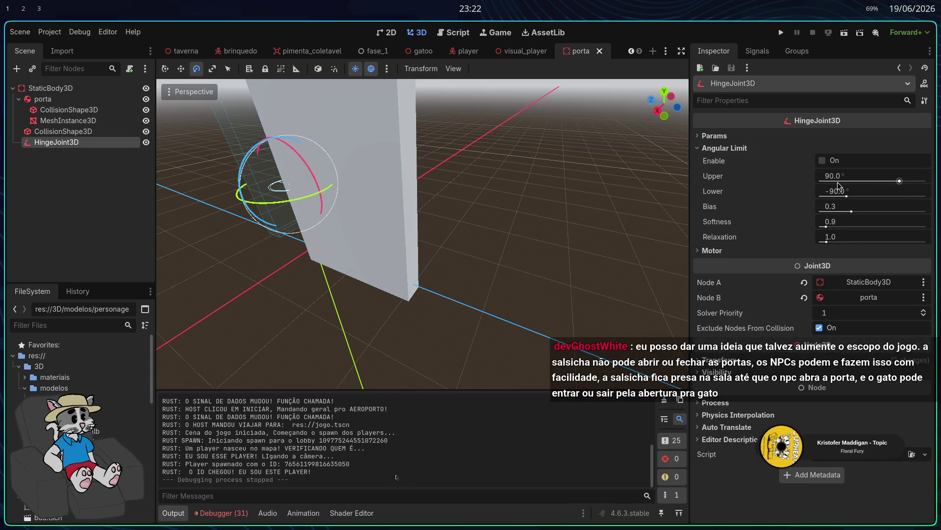
click(825, 163)
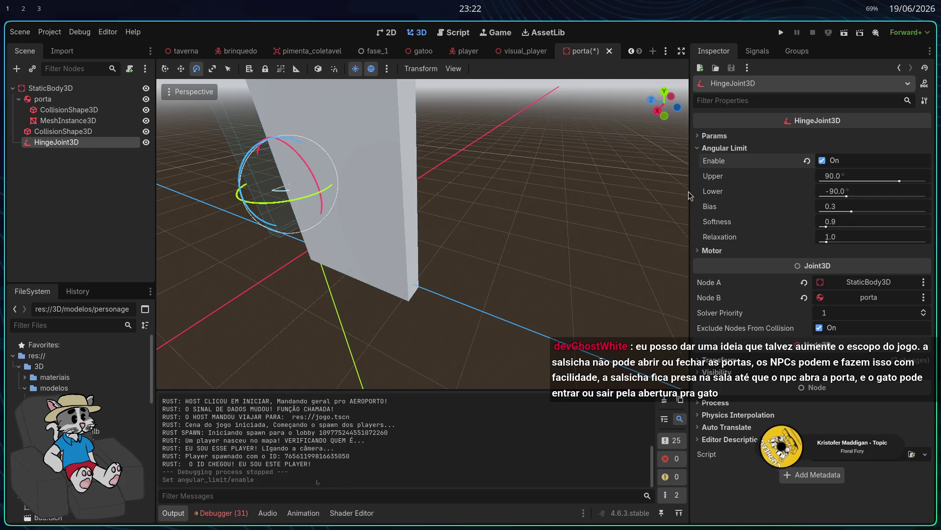
Look closely at the hinge in the viewport, then run the project and start a hosted match
scroll(366, 193, up, 2)
key(w)
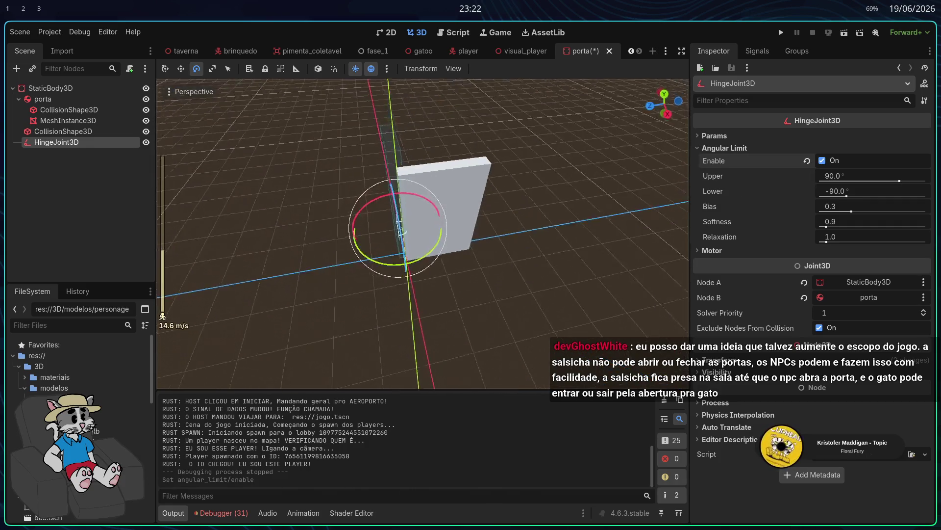
mouse_move(421, 235)
mouse_down()
mouse_move(453, 211)
mouse_move(422, 218)
mouse_up()
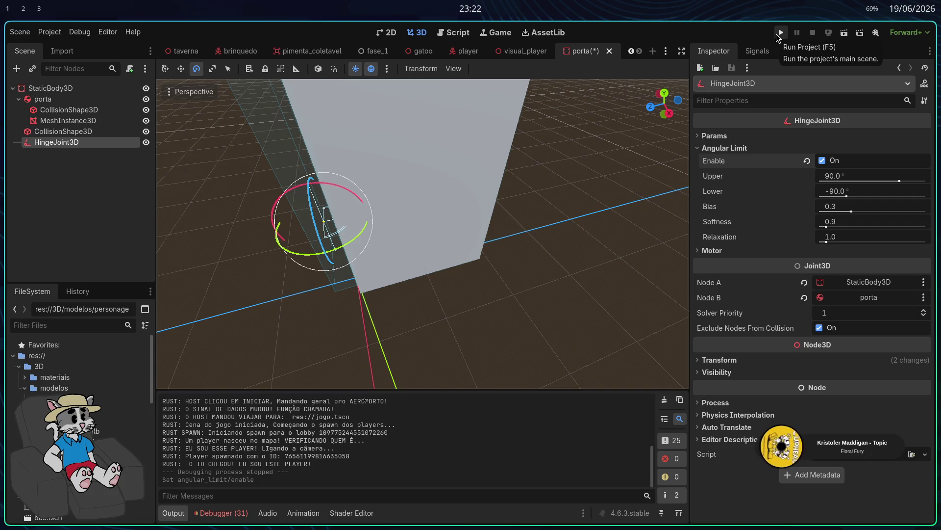
click(777, 34)
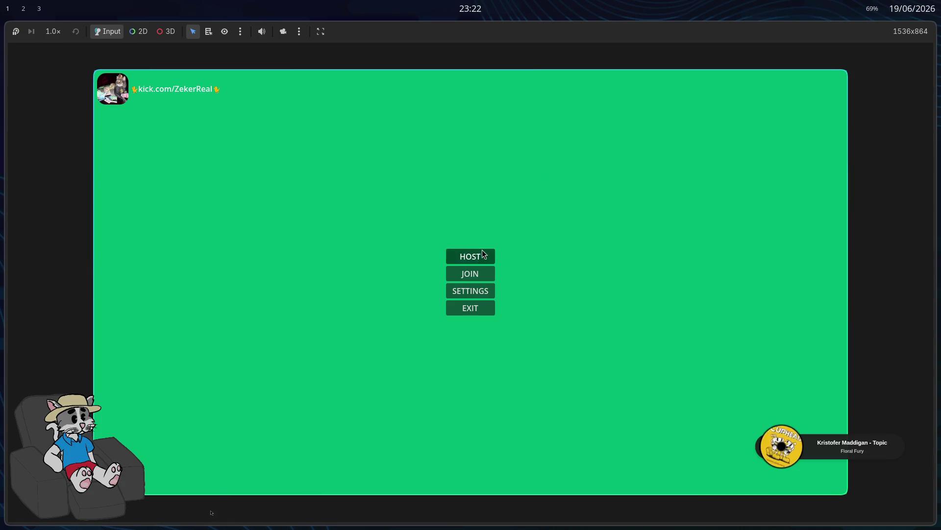
click(481, 251)
click(761, 474)
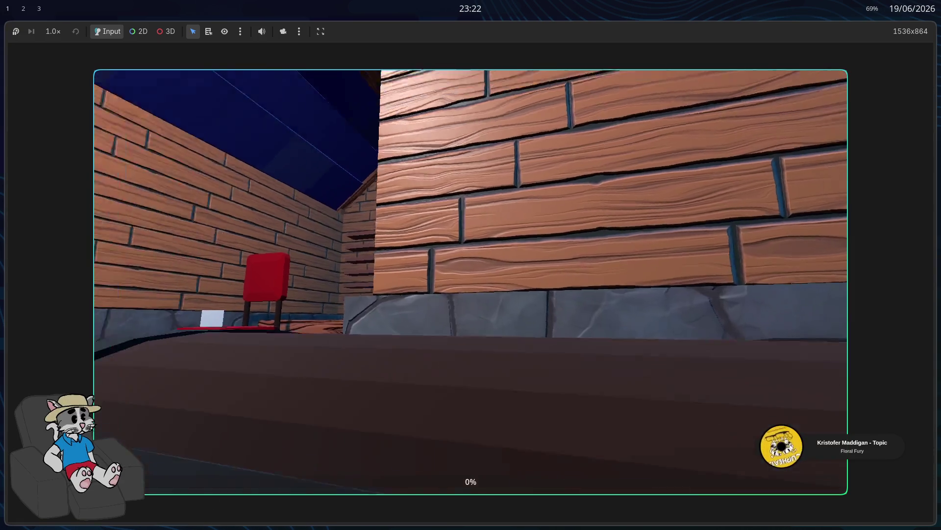
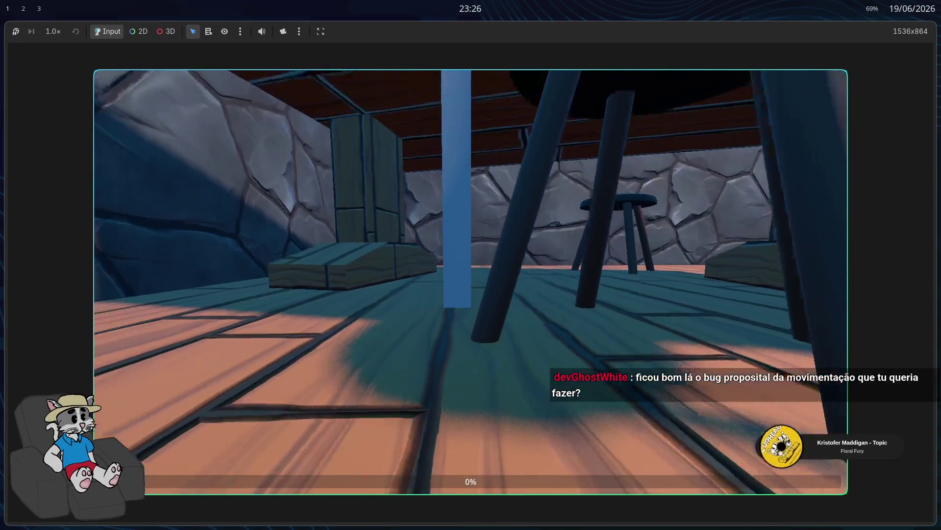
Walk the player across the plank floor toward the wall and table, then back past the blue pillar
key(w)
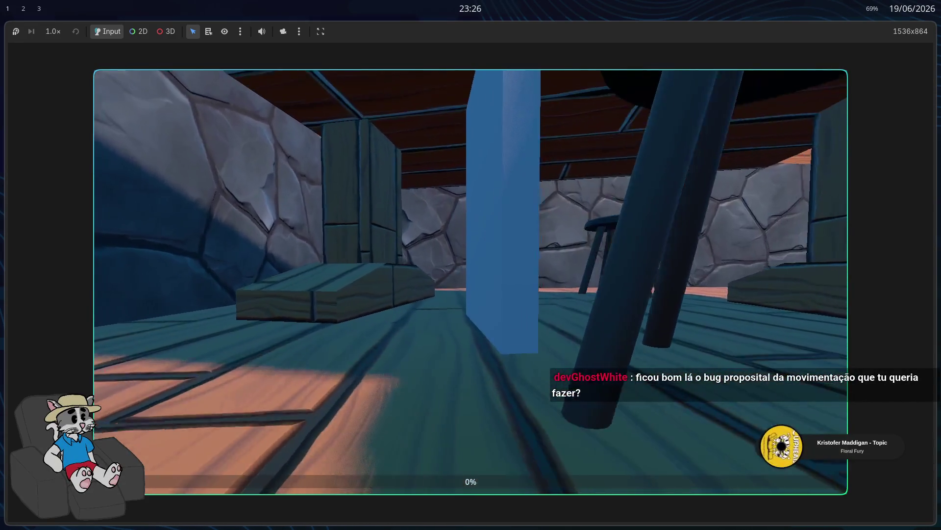
key(w)
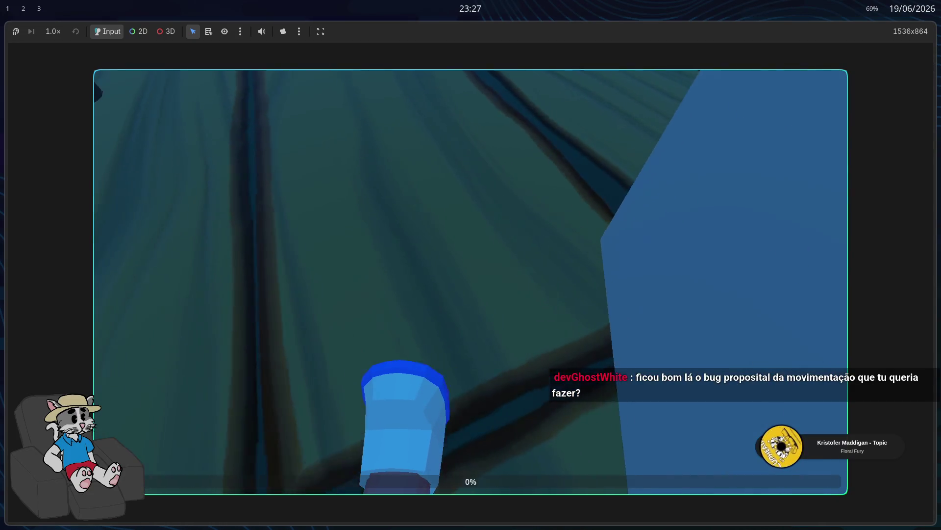
key(w)
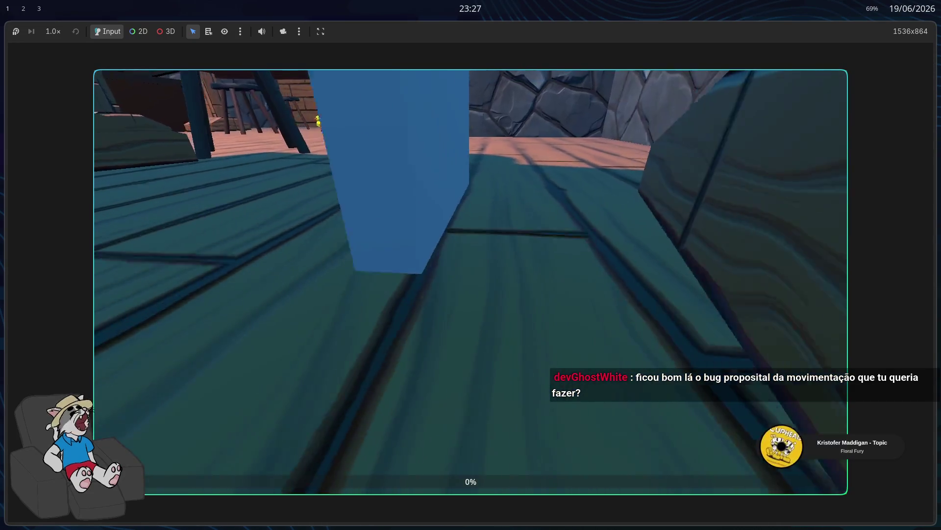
key(w)
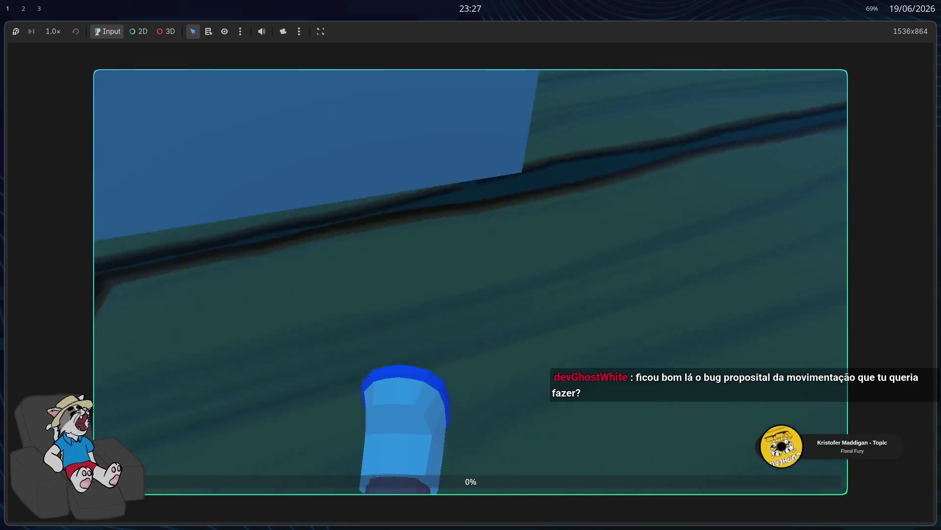
key(w)
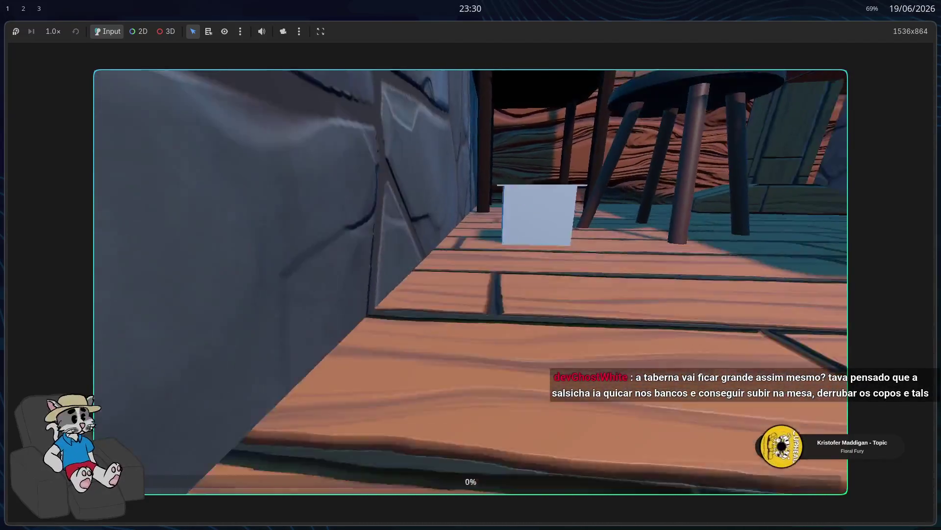
Stop the running tavern game with F8, leaving an empty gray viewport
key(F8)
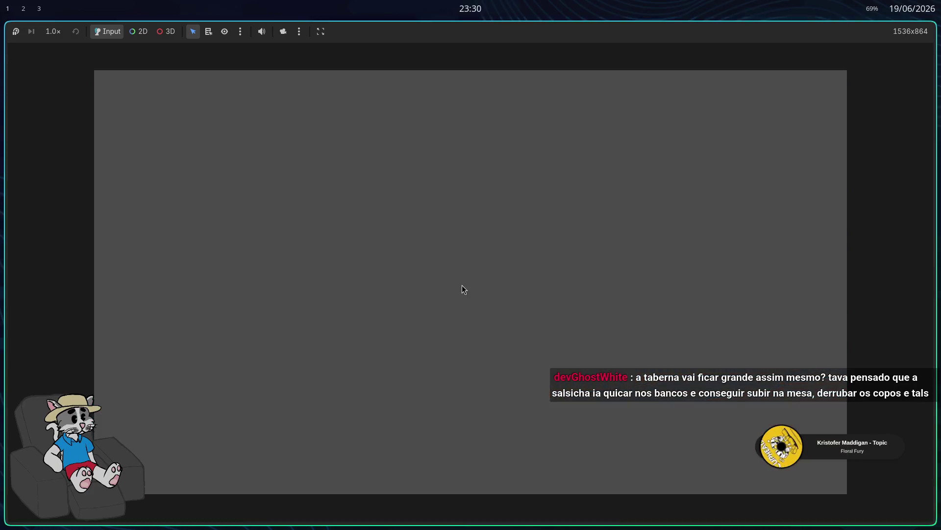
Open player.rs in Zed at line 369's apply_impulse call and select the extra pos_relativa argument
key(super+2)
key(super+3)
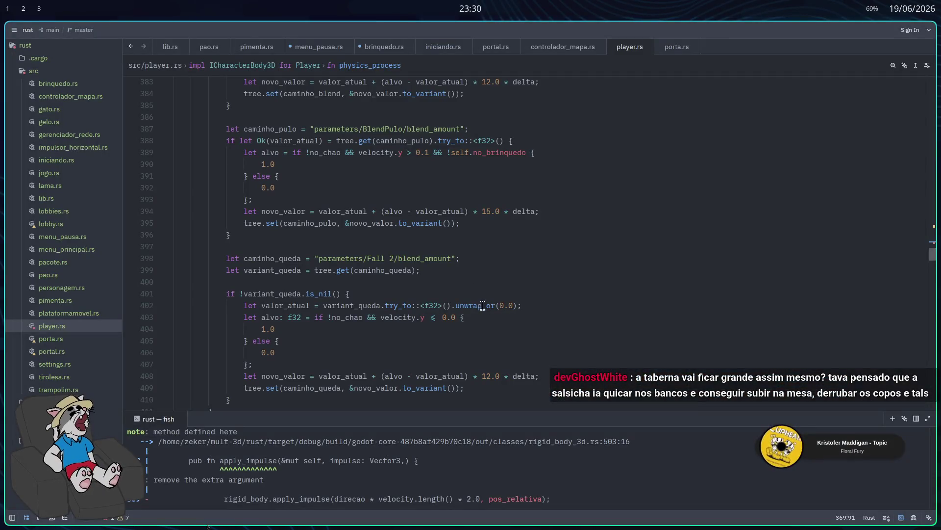
mouse_move(479, 304)
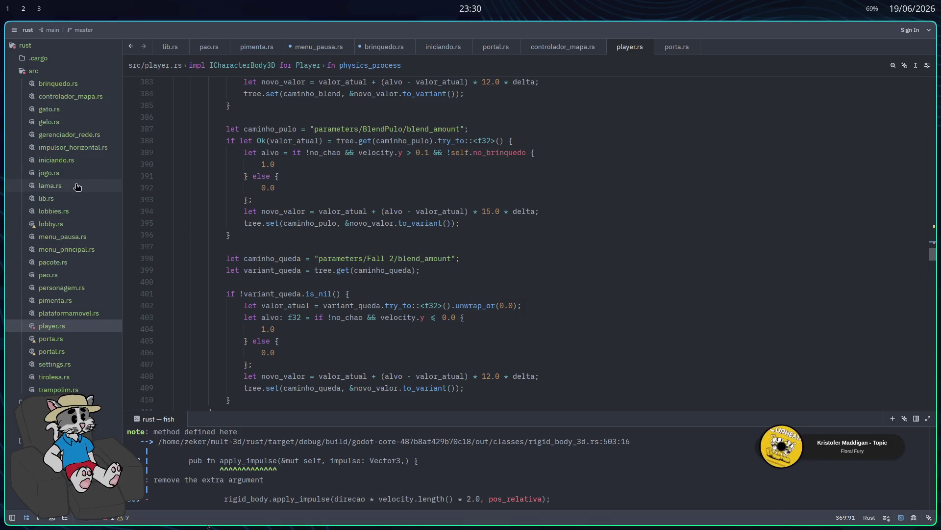
click(71, 329)
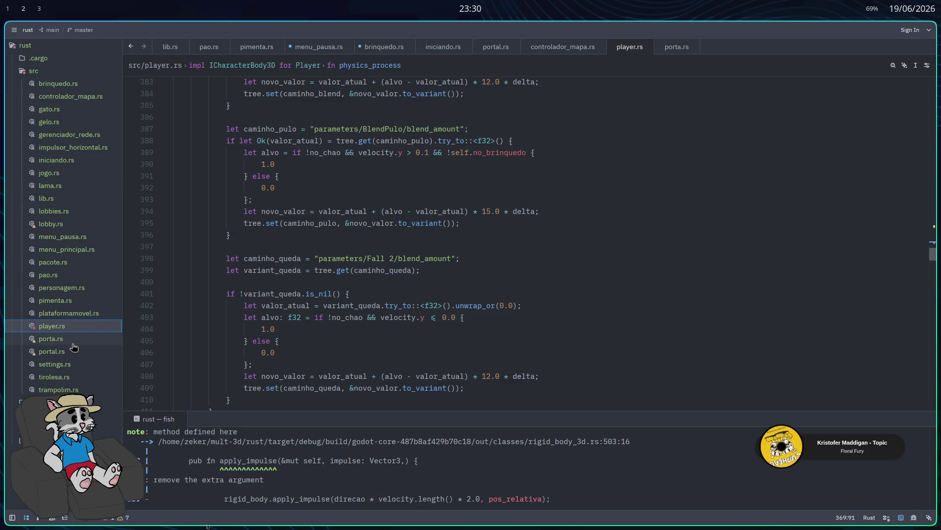
scroll(412, 236, up, 12)
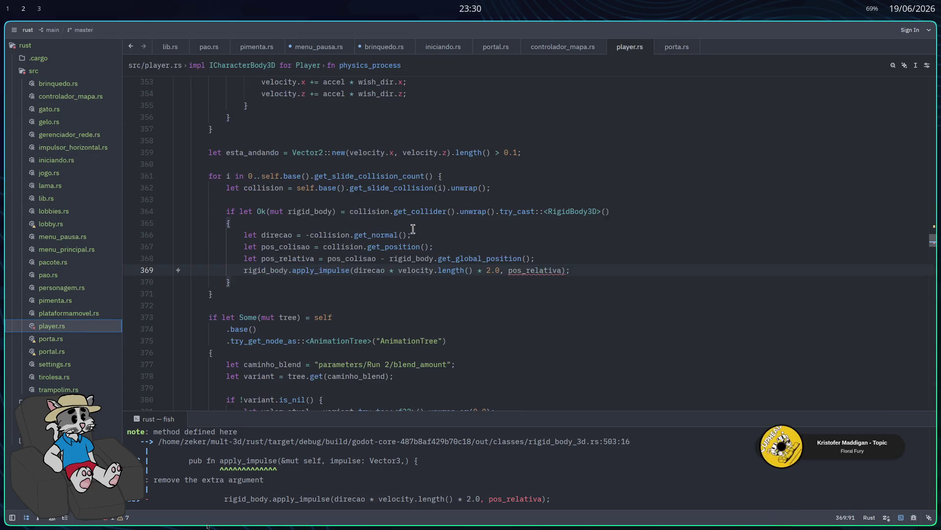
scroll(420, 252, up, 2)
scroll(421, 260, down, 1)
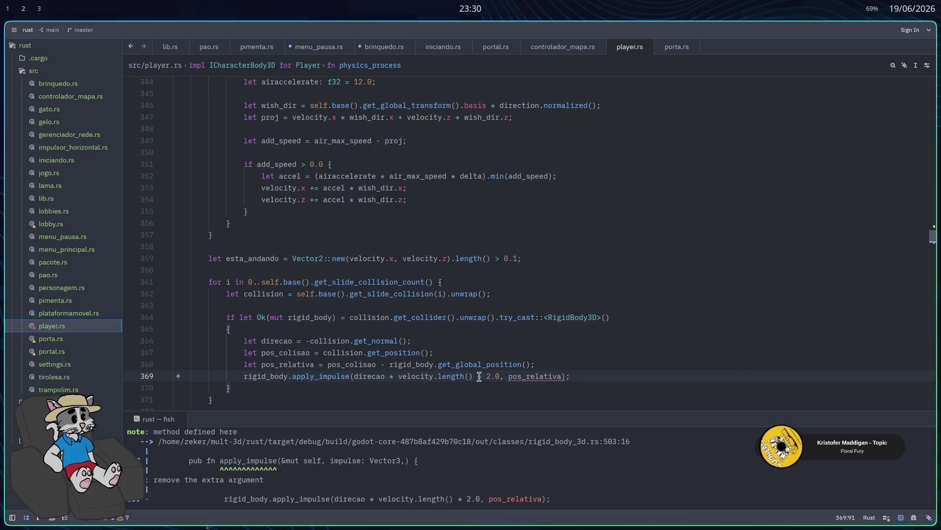
drag(505, 376, 563, 377)
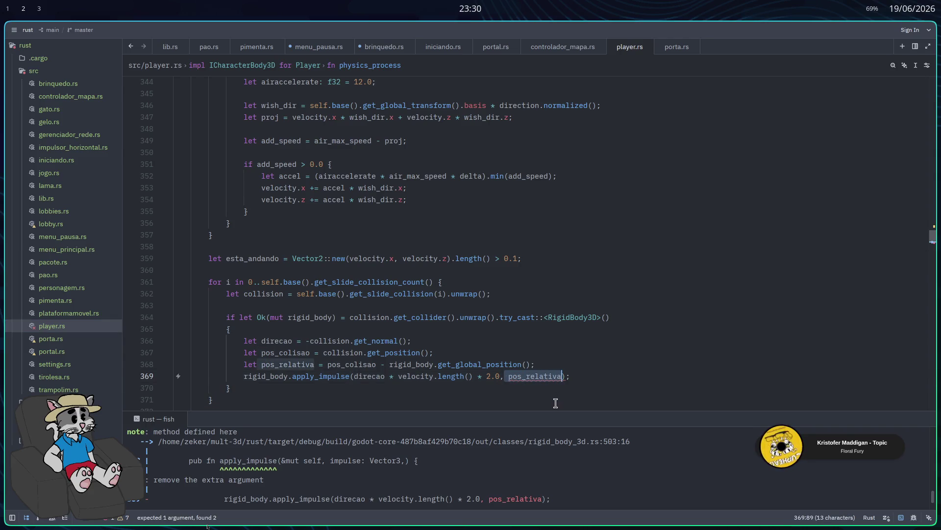
Remove ', pos_relativa' from the apply_impulse call and delete the unused let pos_relativa line
key(BackSpace)
scroll(555, 401, down, 1)
click(549, 356)
click(508, 371)
key(BackSpace)
drag(540, 360, 541, 350)
key(BackSpace)
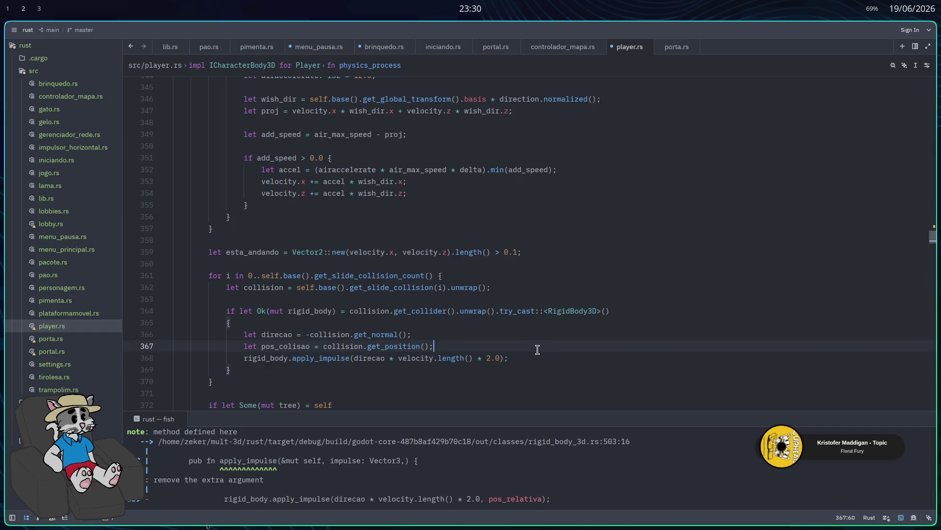
Rerun the previous cargo build command in the terminal
key(ctrl+grave)
key(Up)
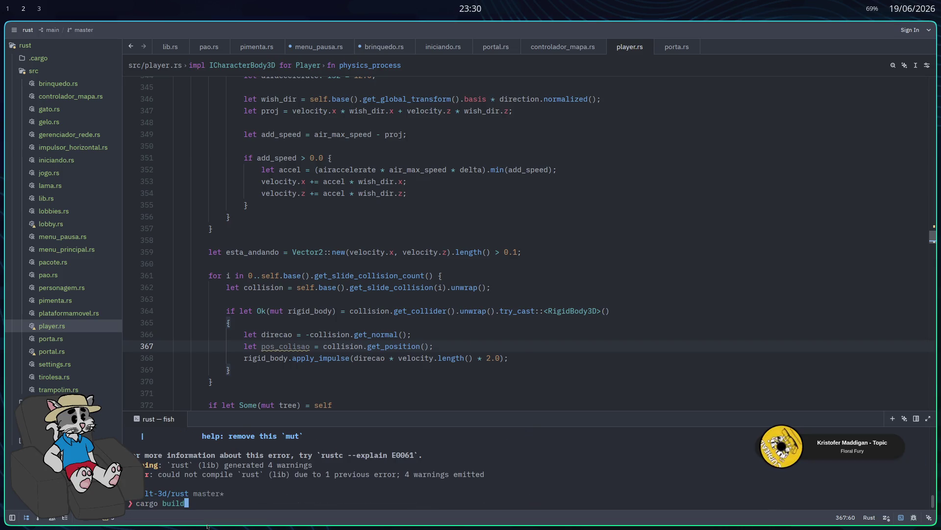
key(Return)
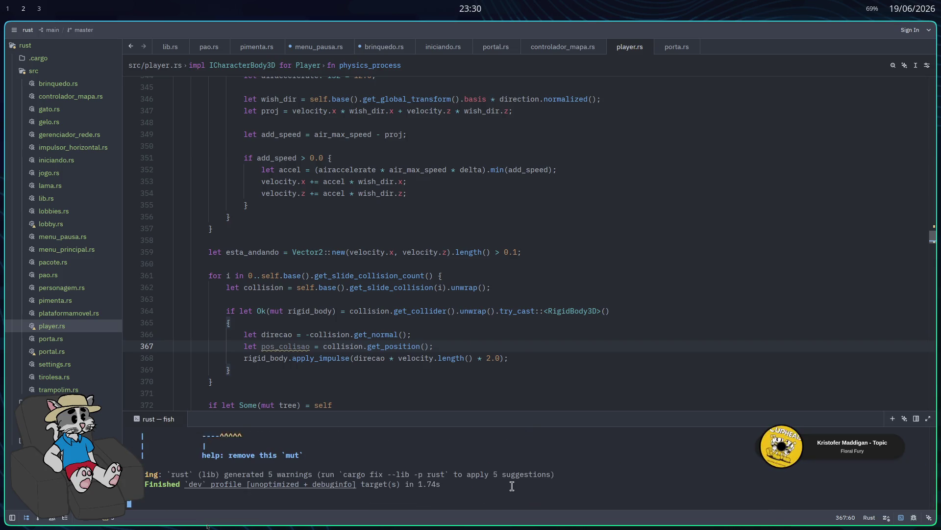
scroll(504, 465, up, 1)
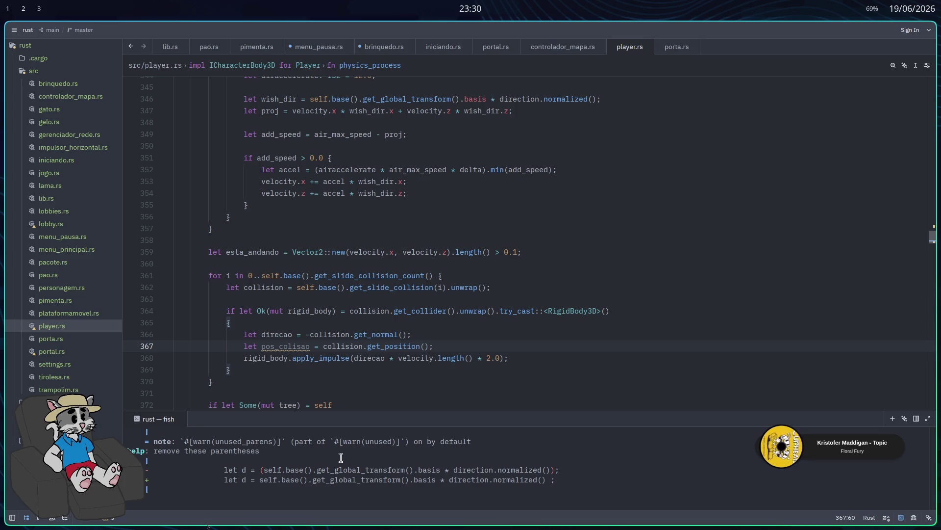
scroll(258, 325, up, 5)
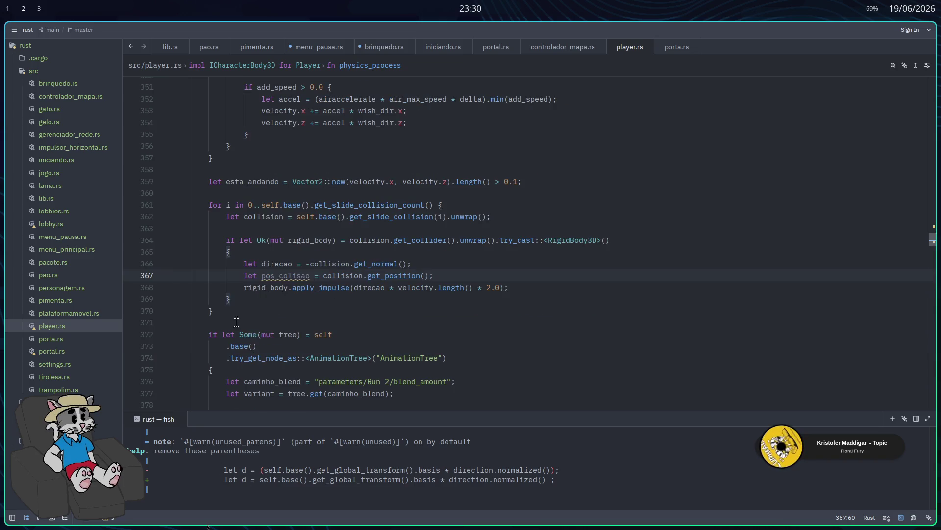
scroll(239, 246, up, 3)
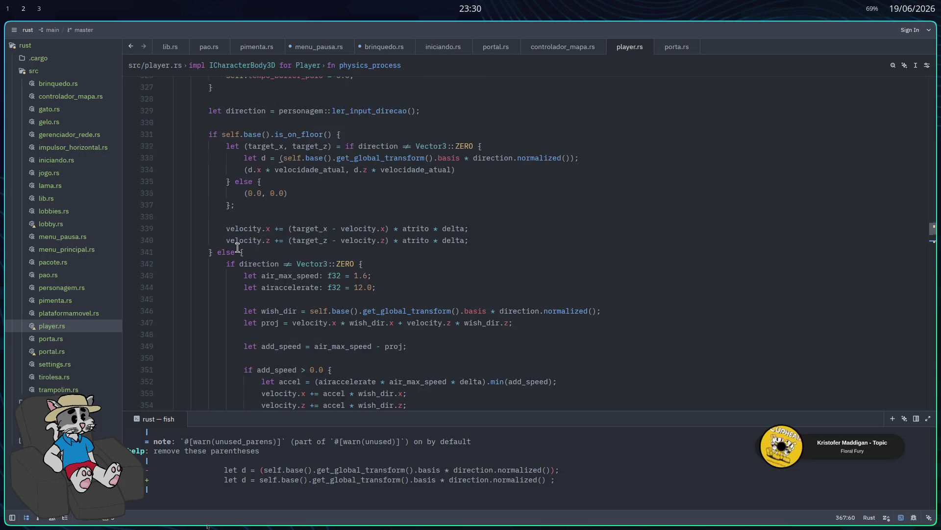
click(248, 240)
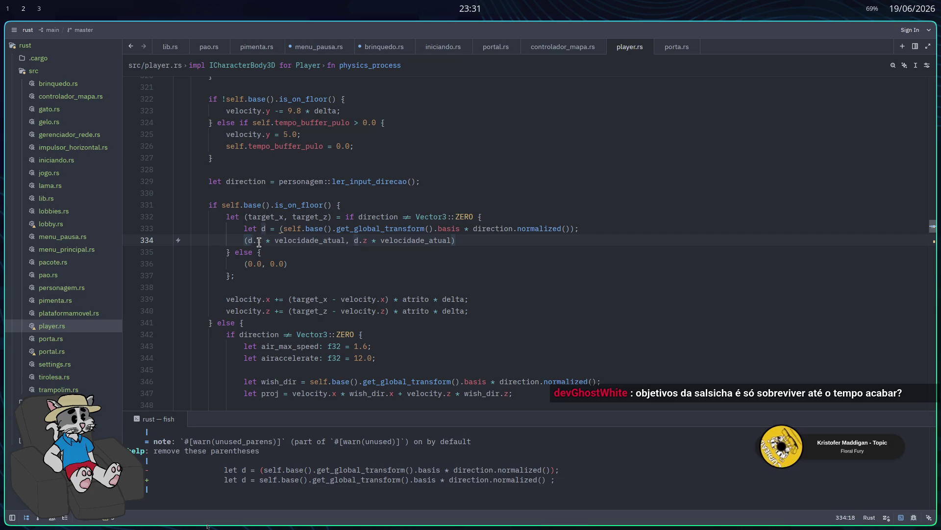
Remove the redundant parentheses around the let d expression on line 333 and save player.rs
click(284, 229)
click(281, 229)
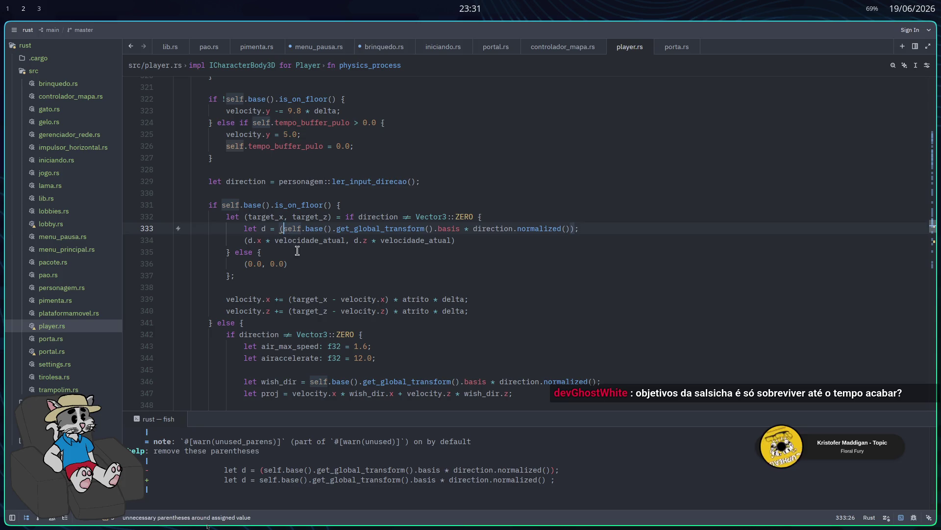
click(573, 228)
key(ctrl+.)
key(Return)
key(ctrl+s)
Rerun cargo build in the terminal and review the output, which finishes with 4 warnings
click(542, 461)
key(Up)
key(Return)
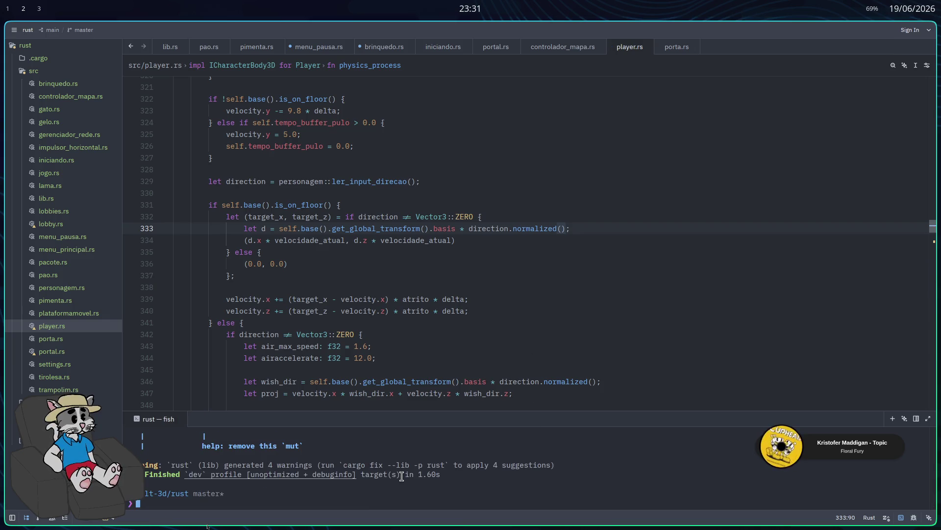
scroll(410, 484, up, 3)
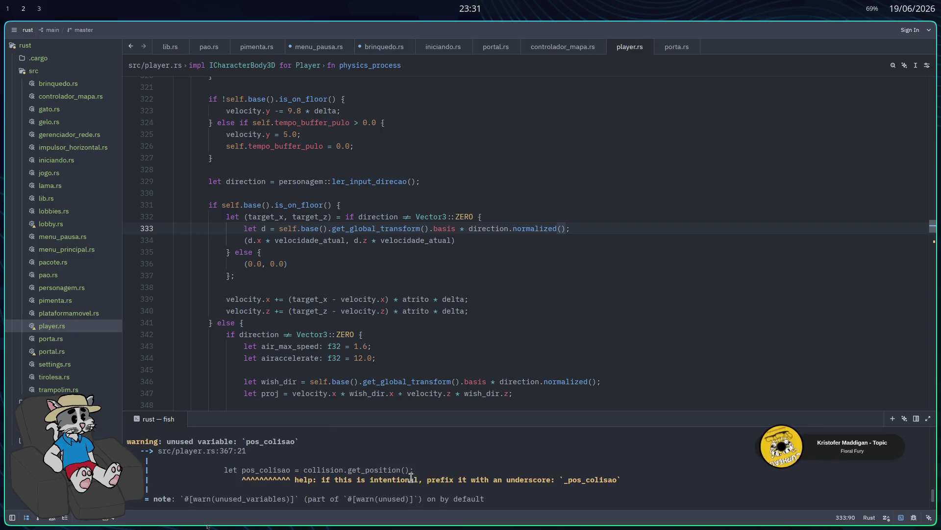
scroll(471, 343, up, 4)
scroll(471, 330, down, 4)
scroll(471, 330, down, 6)
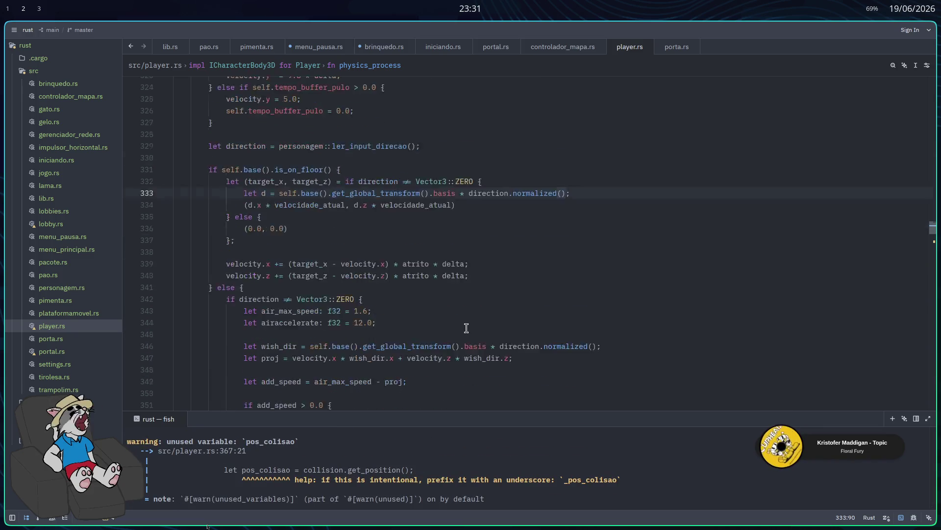
scroll(461, 304, up, 3)
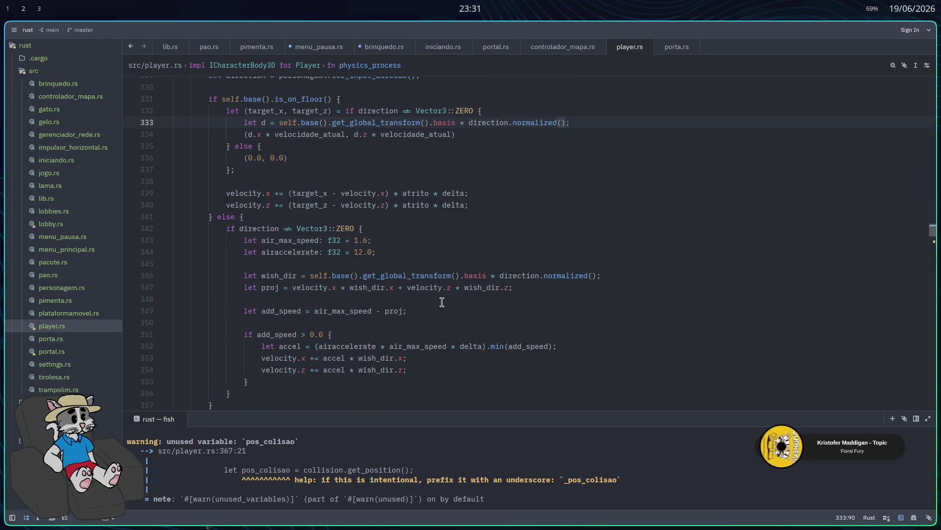
scroll(432, 326, down, 6)
scroll(422, 328, up, 3)
scroll(422, 327, up, 7)
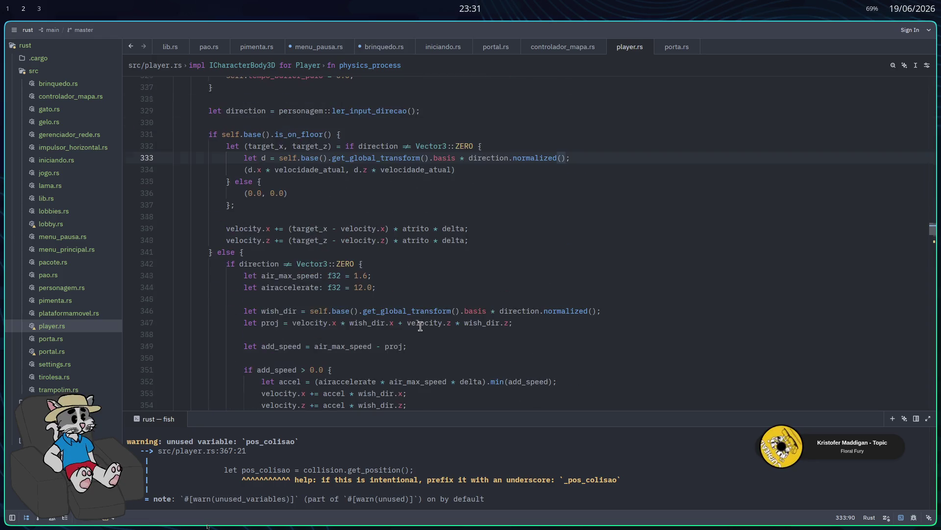
scroll(415, 321, up, 4)
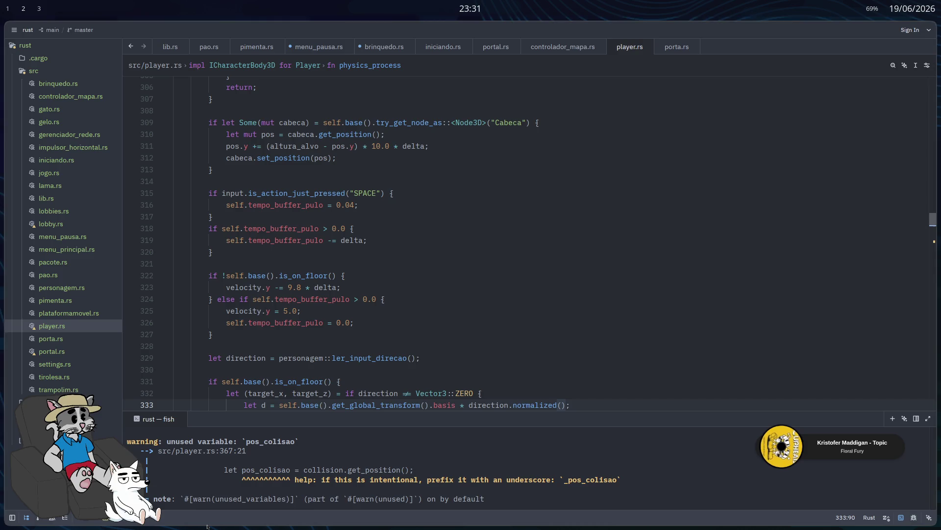
click(422, 229)
scroll(461, 238, up, 3)
scroll(462, 243, down, 6)
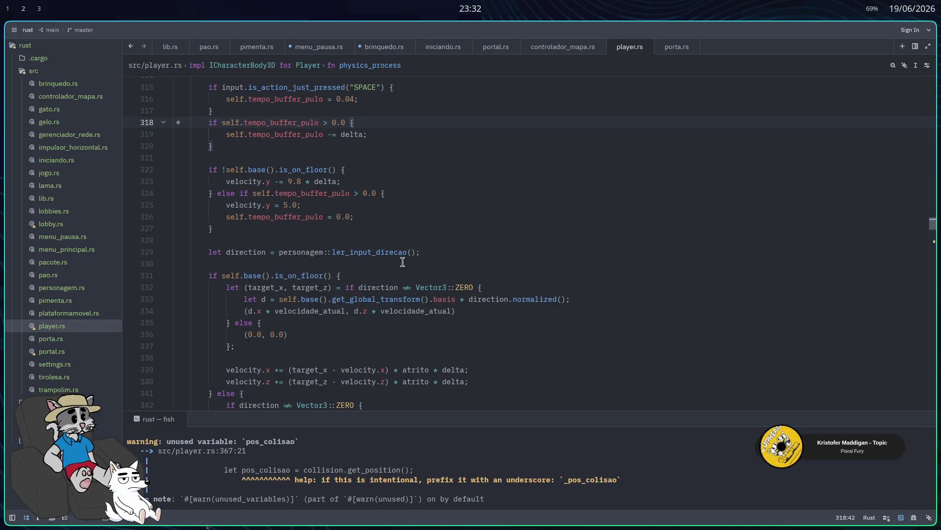
scroll(383, 271, down, 5)
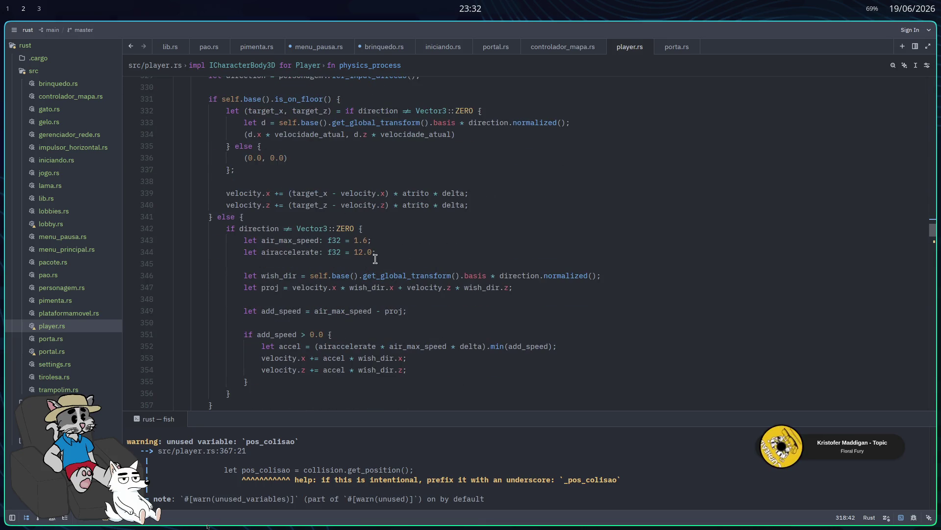
Change air_max_speed on line 343 from 1.6 to 1.2 and save player.rs
click(369, 240)
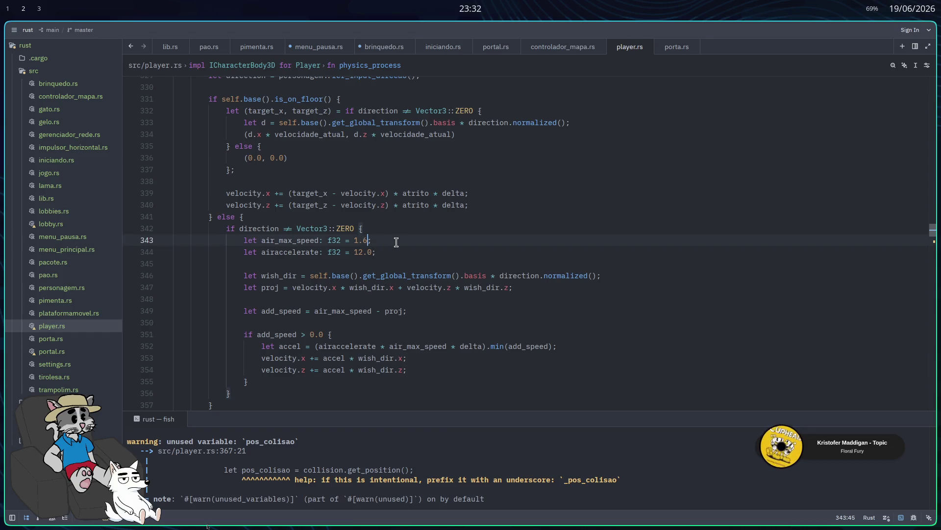
key(BackSpace)
text(2)
key(ctrl+s)
click(365, 241)
Rebuild the Rust code and launch the game from the Godot editor
key(End)
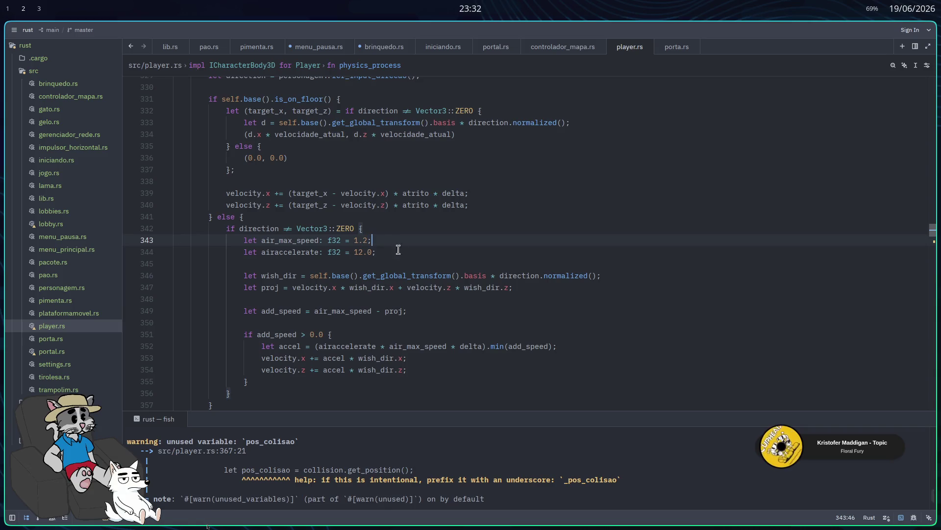
key(alt+t)
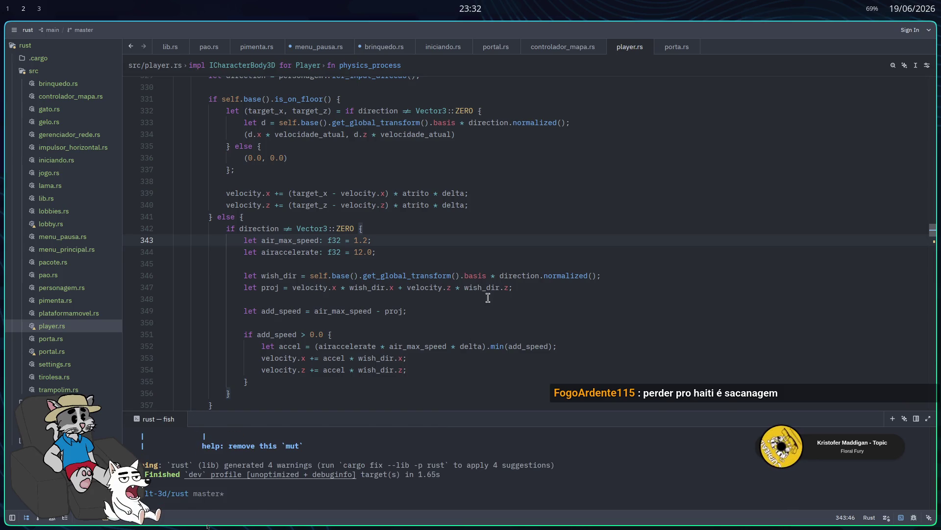
key(alt+Tab)
click(781, 32)
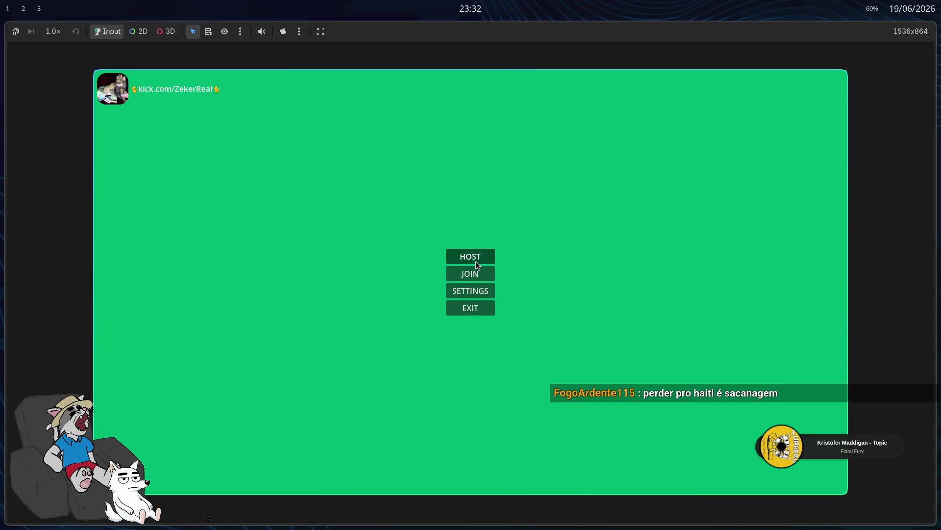
Host a room, start the tavern match to play-test, then stop the game and return to Zed
click(472, 258)
click(689, 478)
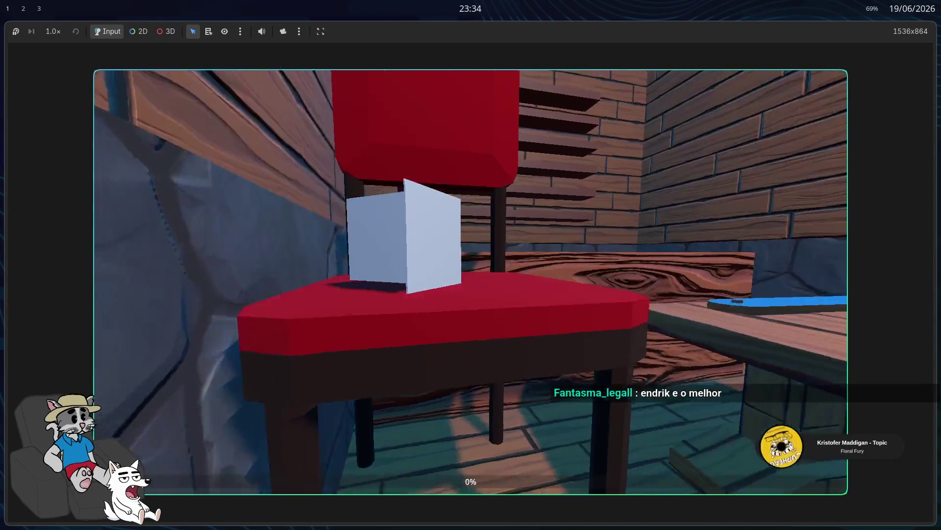
key(F8)
key(alt+Tab)
Change air_max_speed on line 343 from 1.2 to 1.3
key(Left)
key(BackSpace)
text(3)
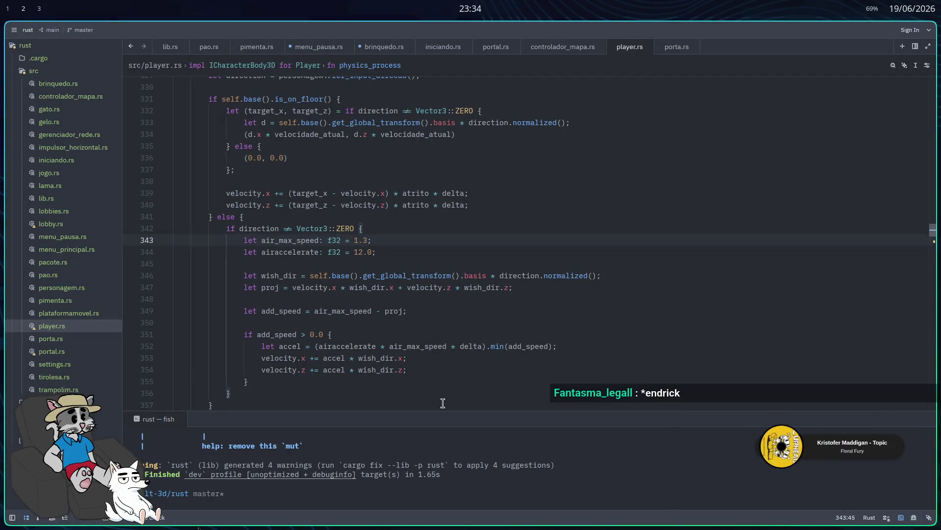
Rerun cargo build in the terminal, then relaunch the game in Godot with F5
key(ctrl+grave)
key(Up)
key(Return)
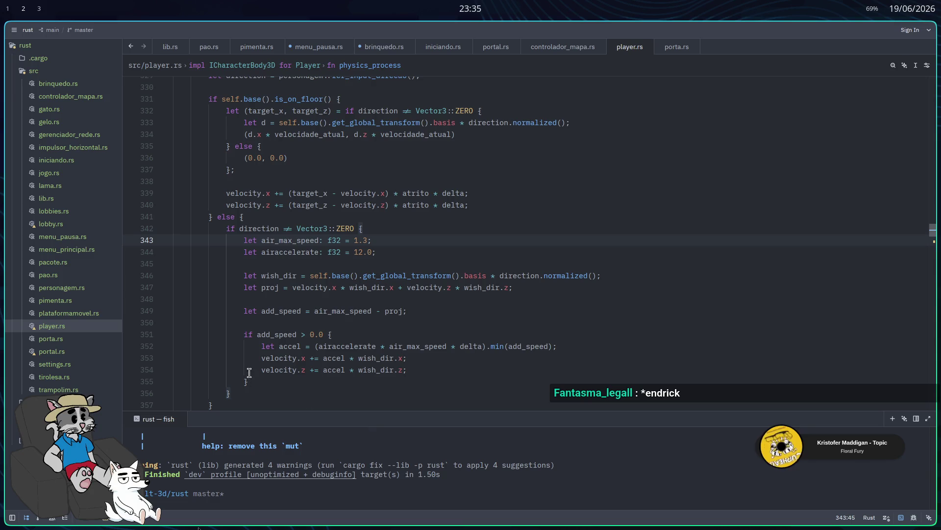
key(super+2)
key(F5)
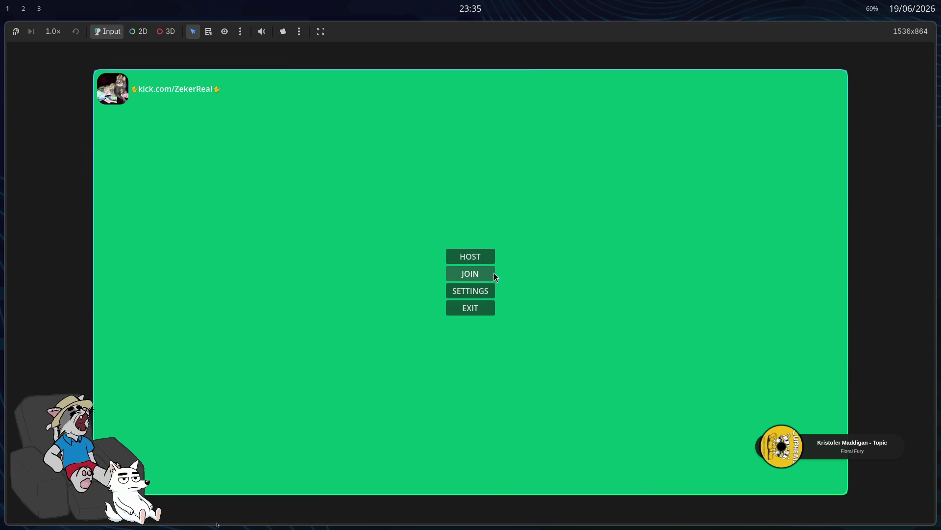
Host a room from the main menu and start the match in the lobby
click(477, 257)
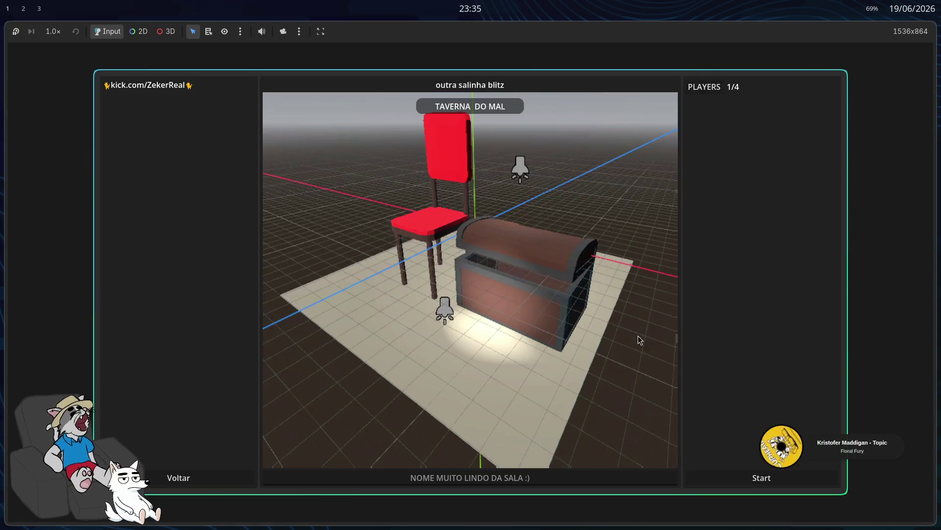
click(729, 479)
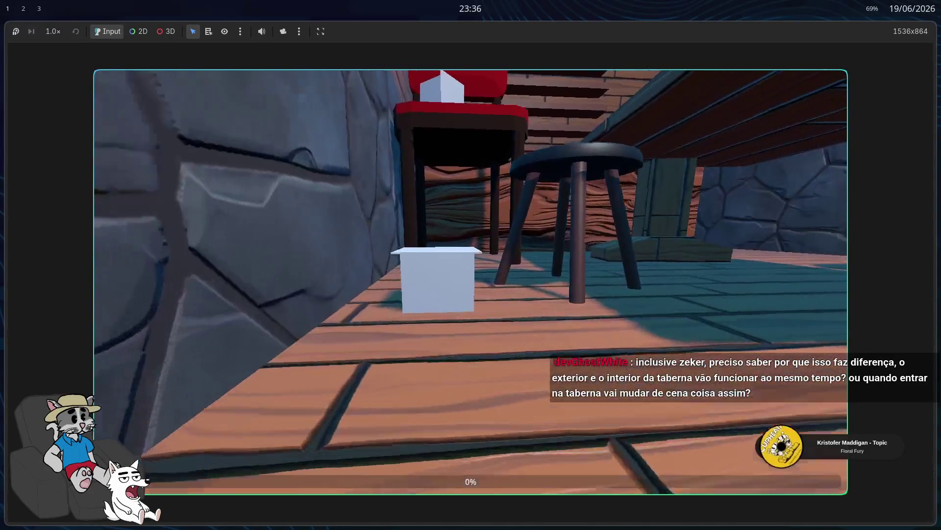
Walk past the blue and white boxes, along the stone wall and the red chair, then stop the game
key(w)
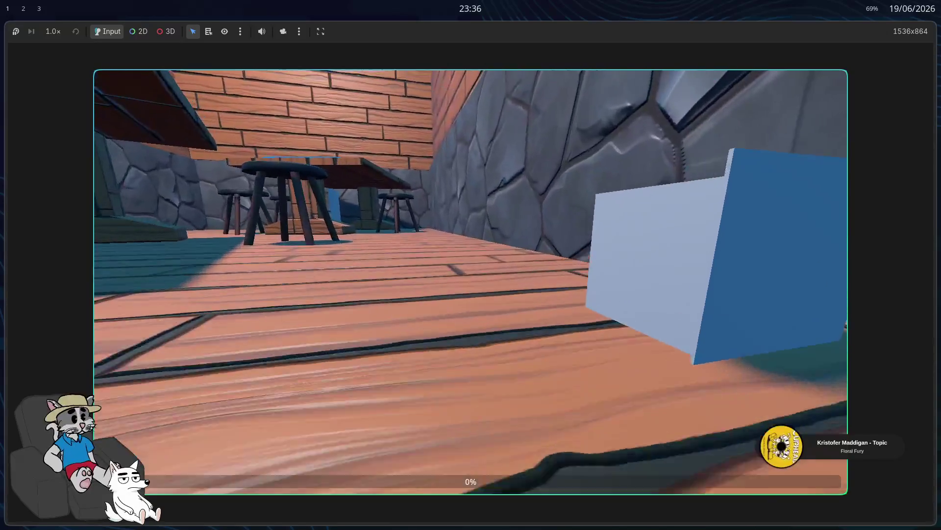
key(w)
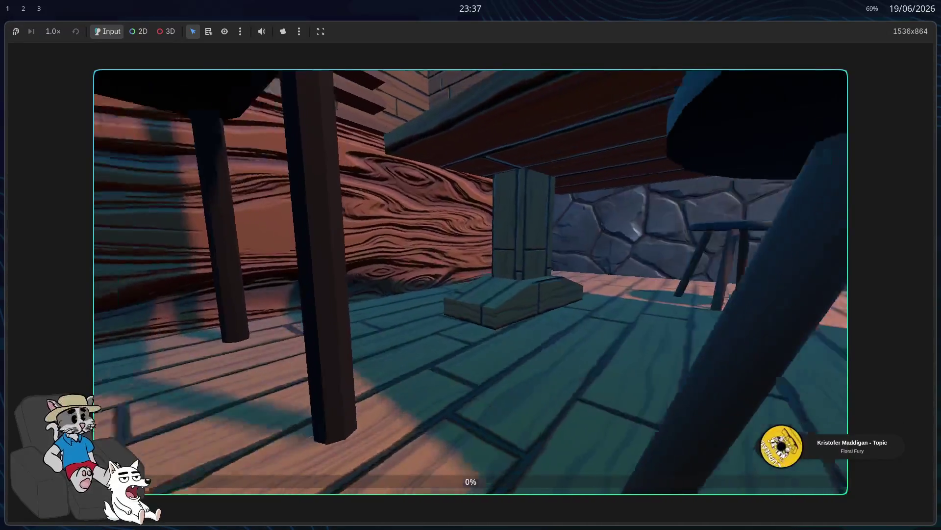
key(w)
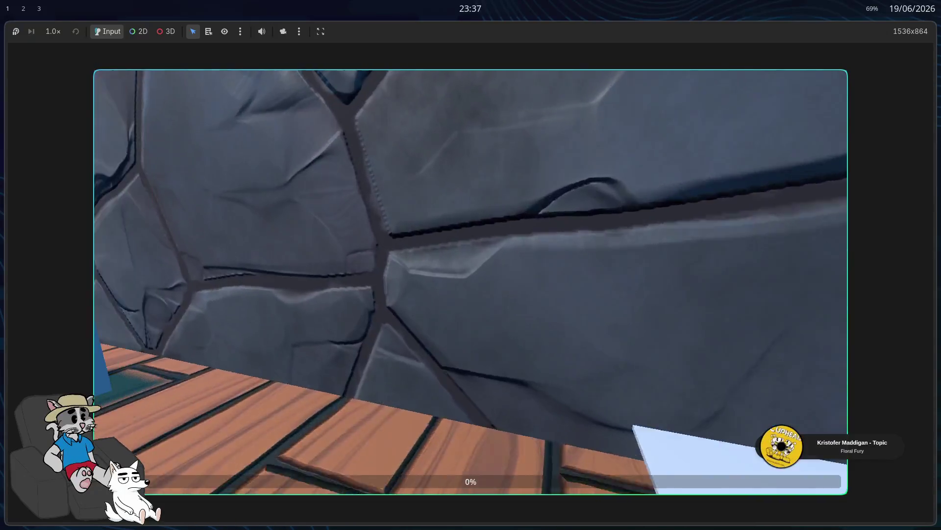
key(w)
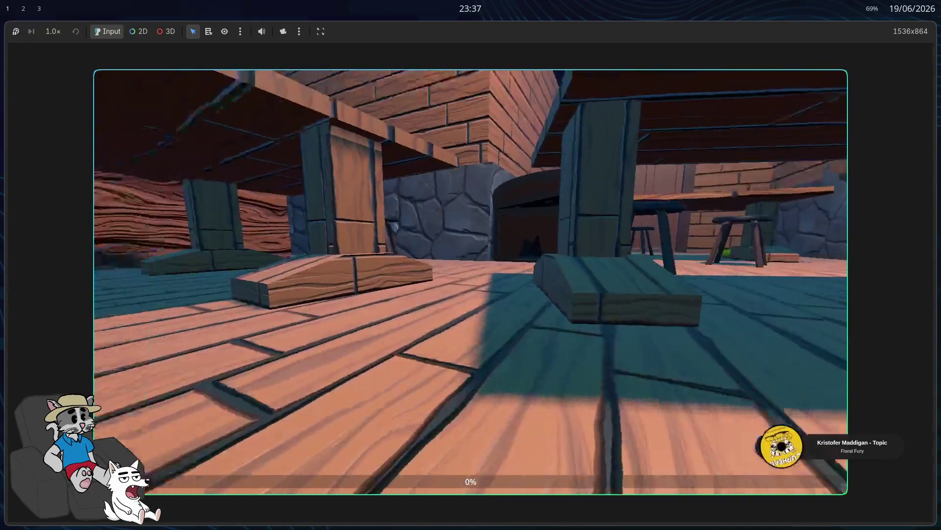
key(w)
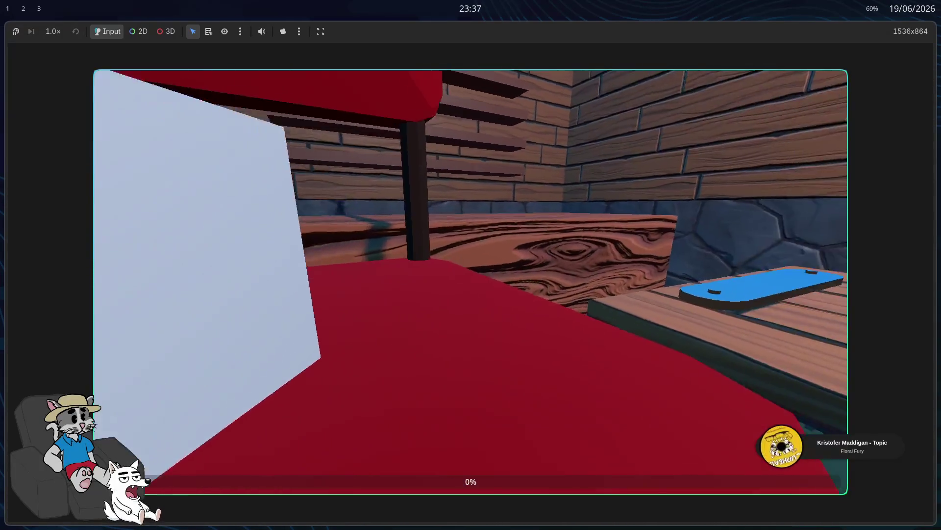
key(F8)
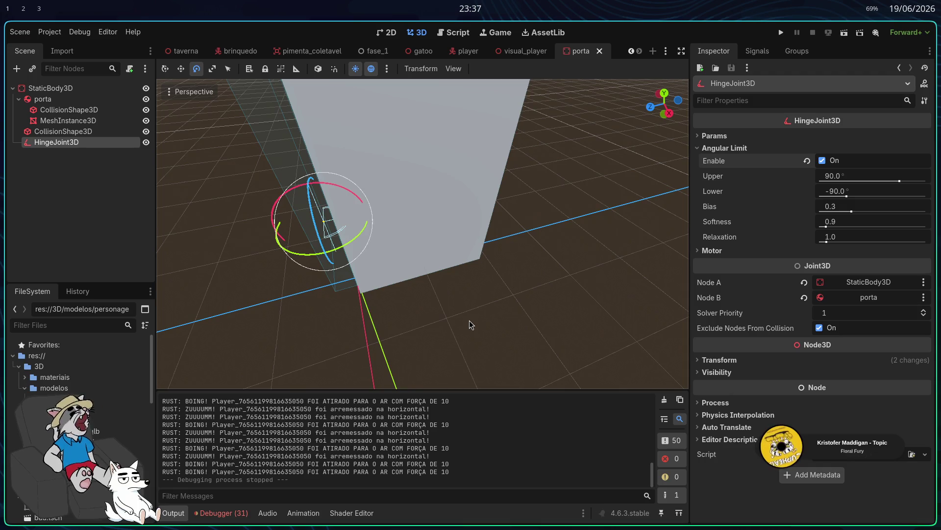
Orbit the 3D viewport around the door to inspect the HingeJoint3D's -90 to 90 degree limit
mouse_move(452, 321)
mouse_down()
mouse_move(432, 343)
mouse_move(451, 328)
mouse_up()
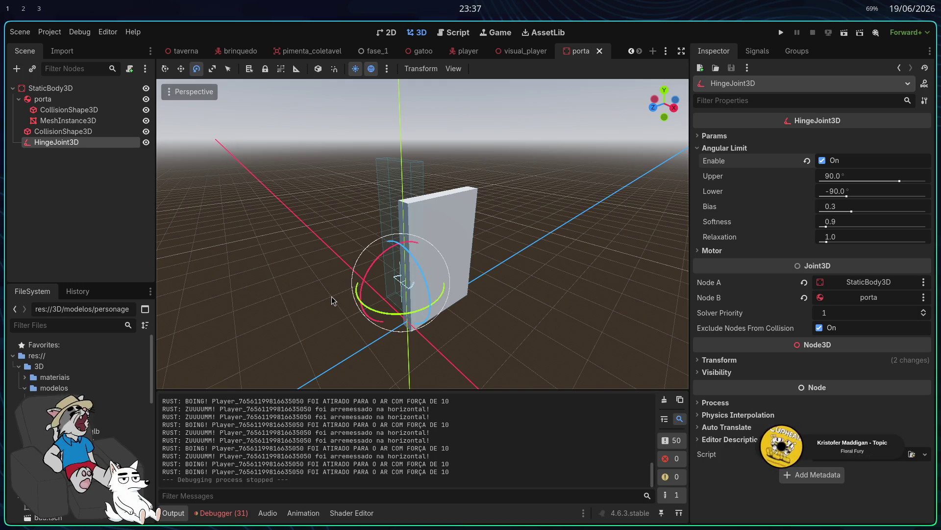
Run the project, host a lobby and start the match to load the tavern level
click(784, 33)
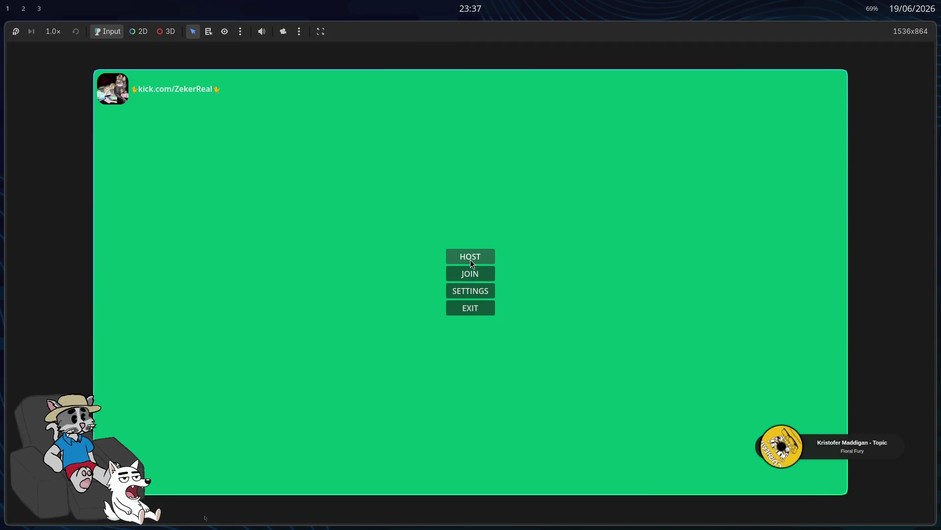
click(472, 263)
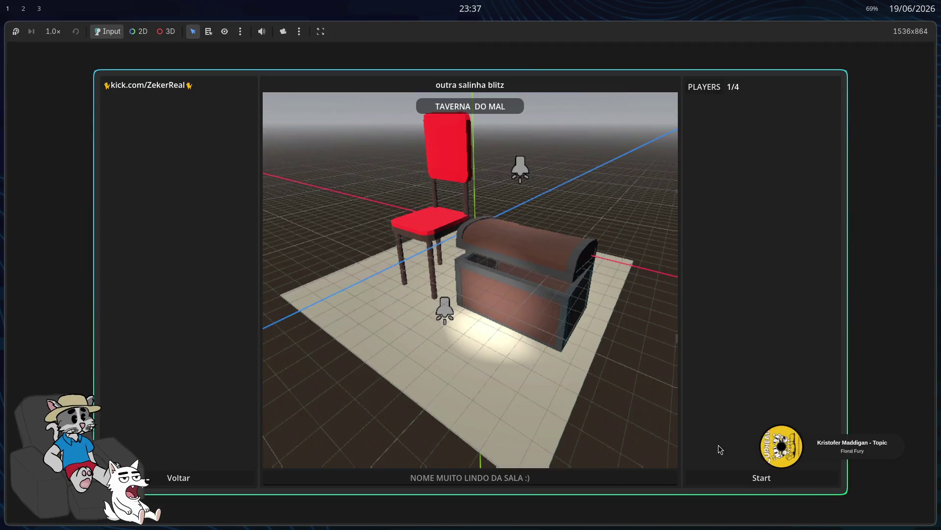
click(740, 475)
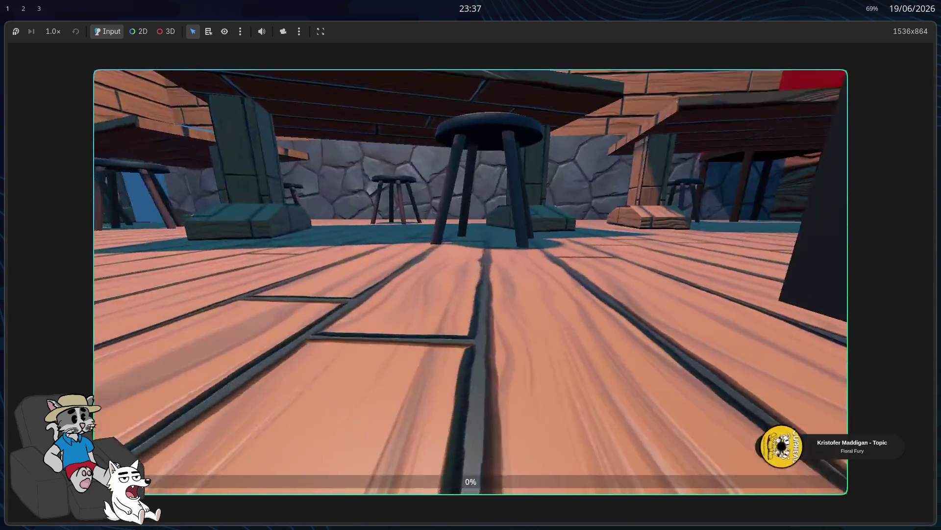